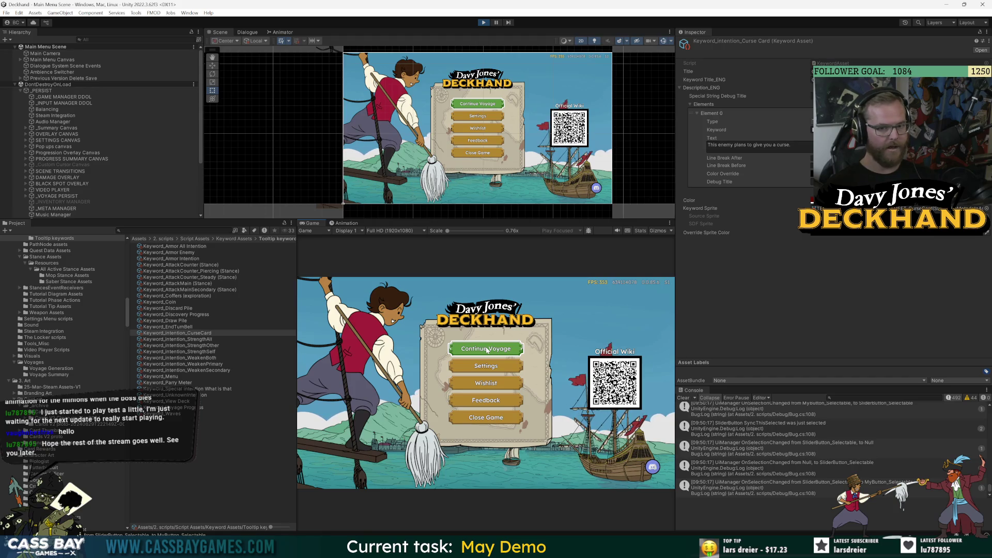
- Continue the voyage into combat and read the Snob's intent tooltips
click(487, 350)
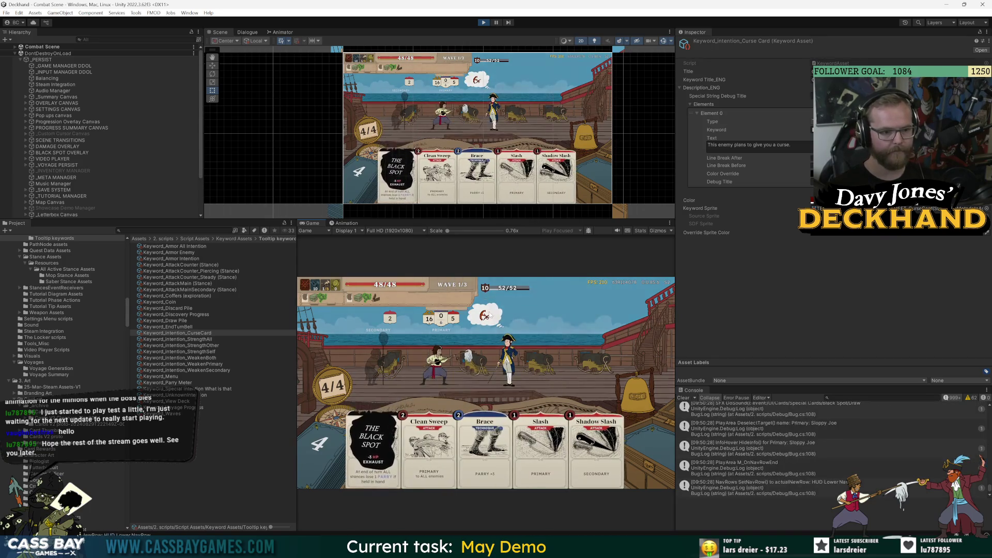
mouse_move(489, 316)
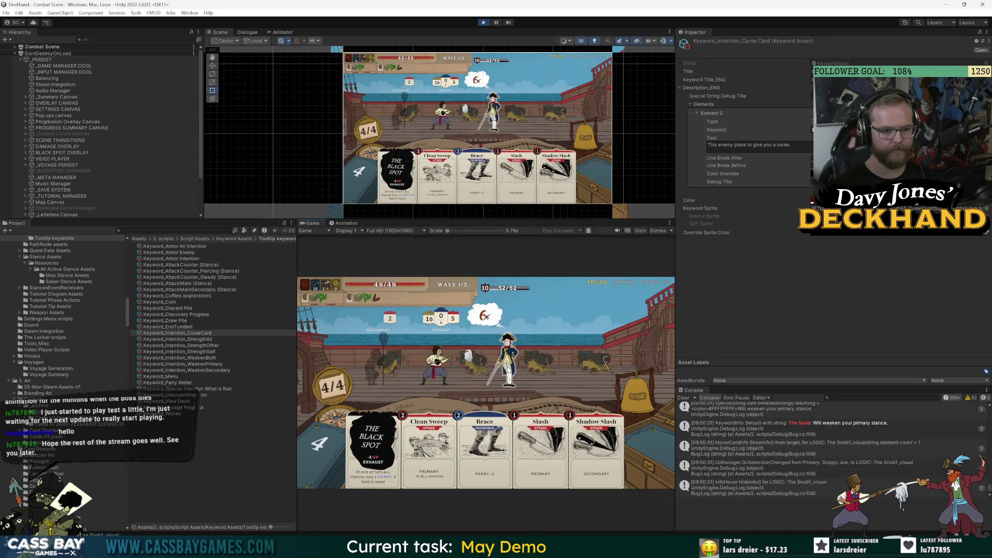
mouse_move(509, 351)
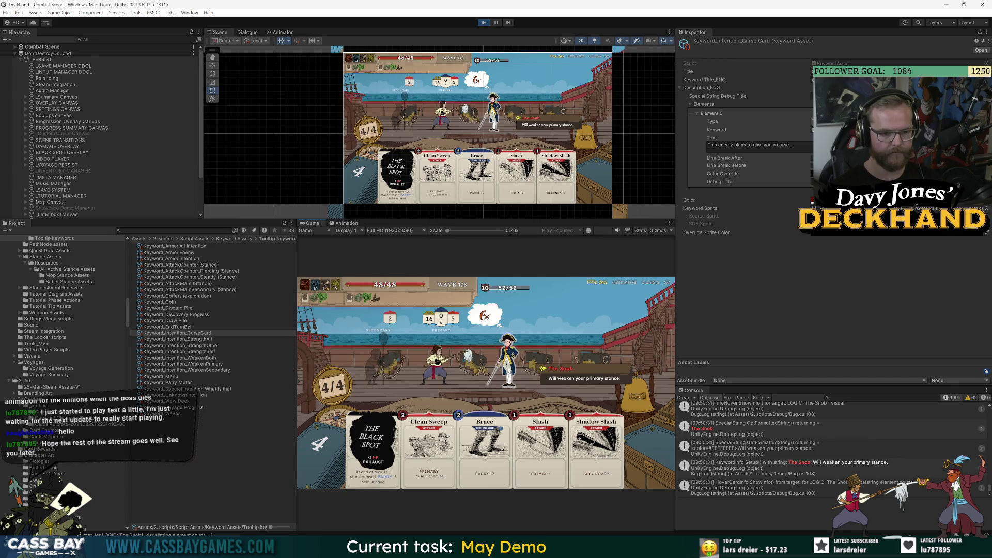
- Play Brace, end the turn, then play The Crane into the left stance and end again
key(3)
key(e)
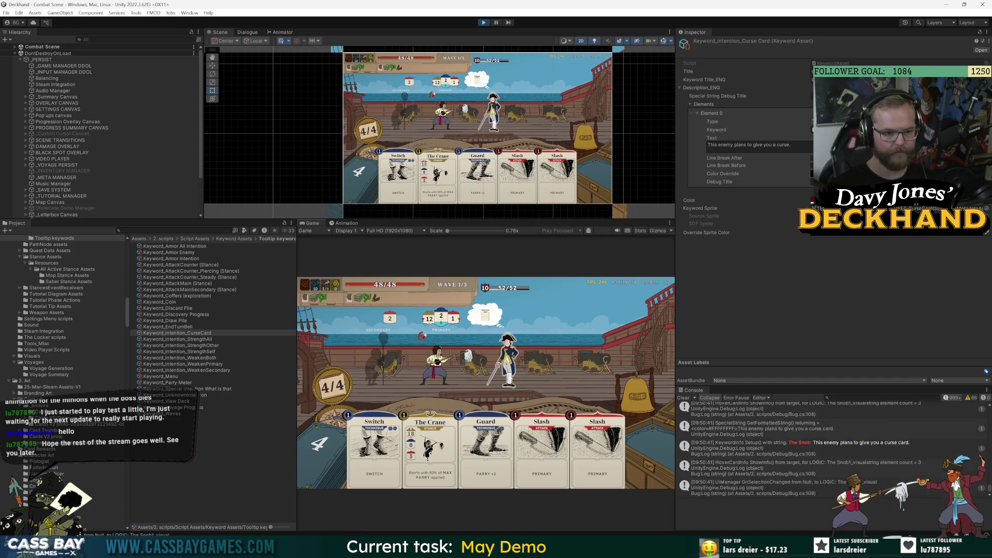
mouse_move(505, 379)
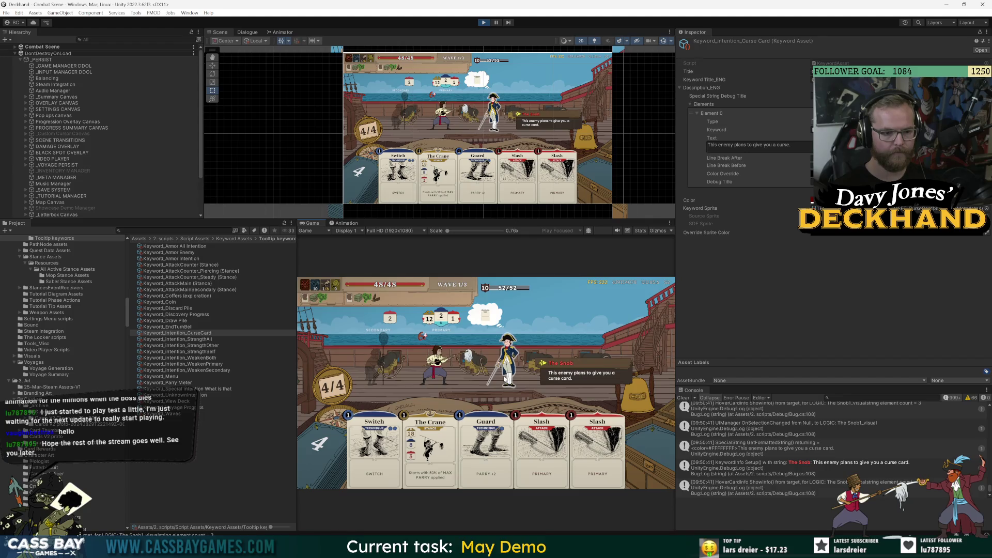
key(2)
key(e)
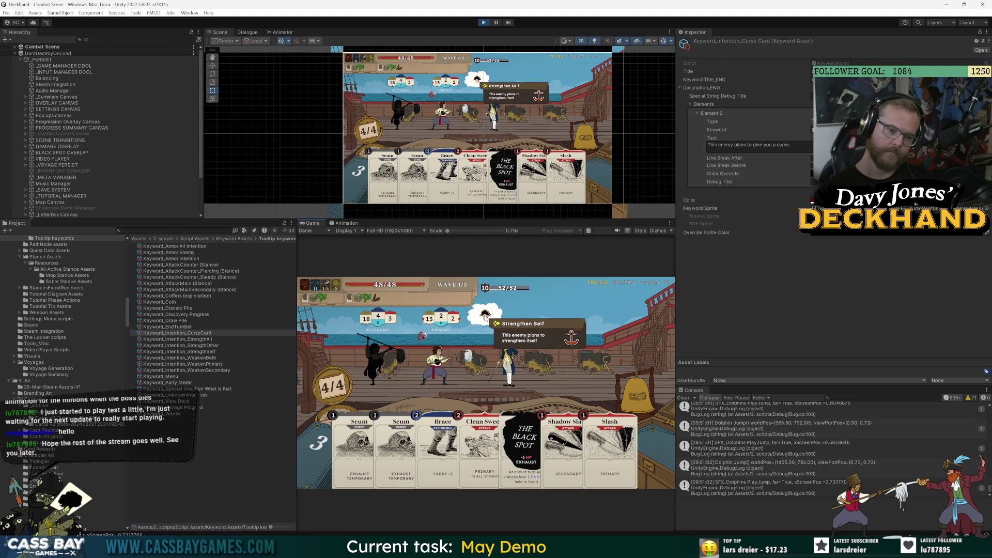
- Select LOGIC: The Snob1 in the Hierarchy and open its EnemyTurn_Snob_BigBuff turn asset
click(15, 46)
click(21, 59)
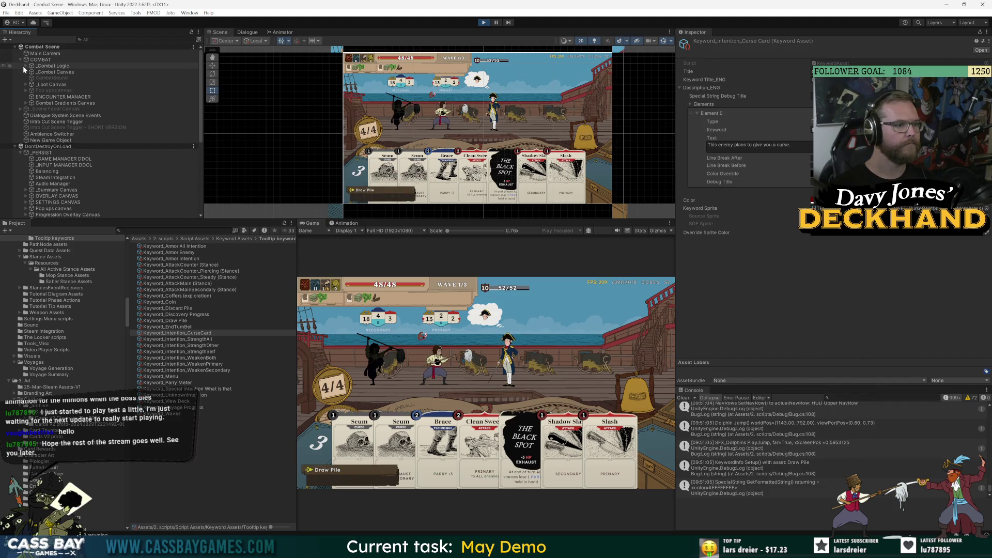
click(26, 65)
click(31, 84)
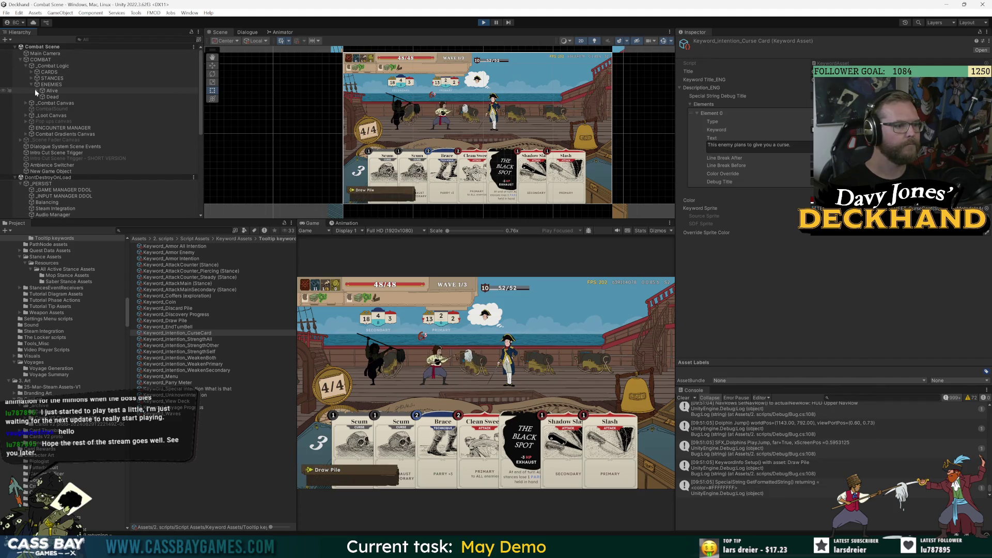
click(35, 89)
click(67, 97)
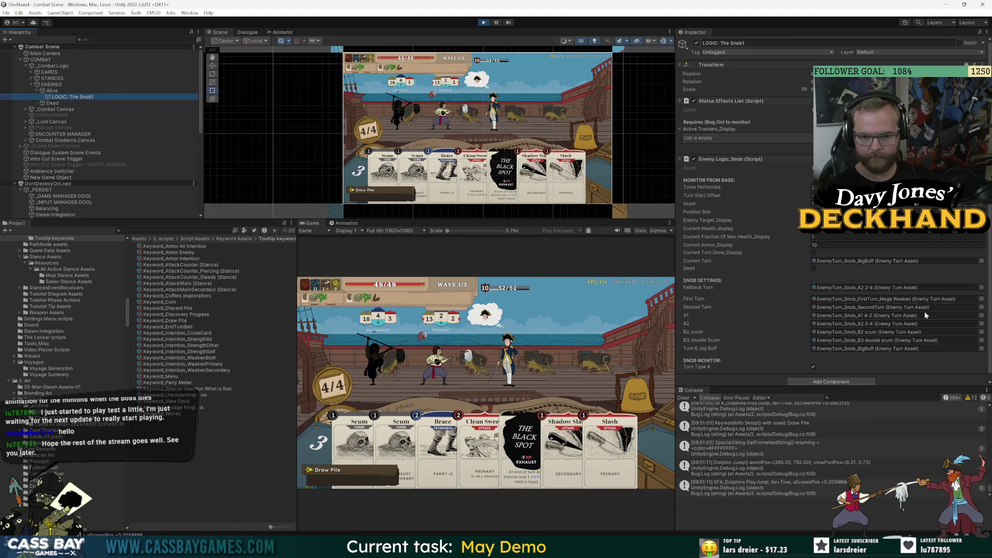
double_click(900, 261)
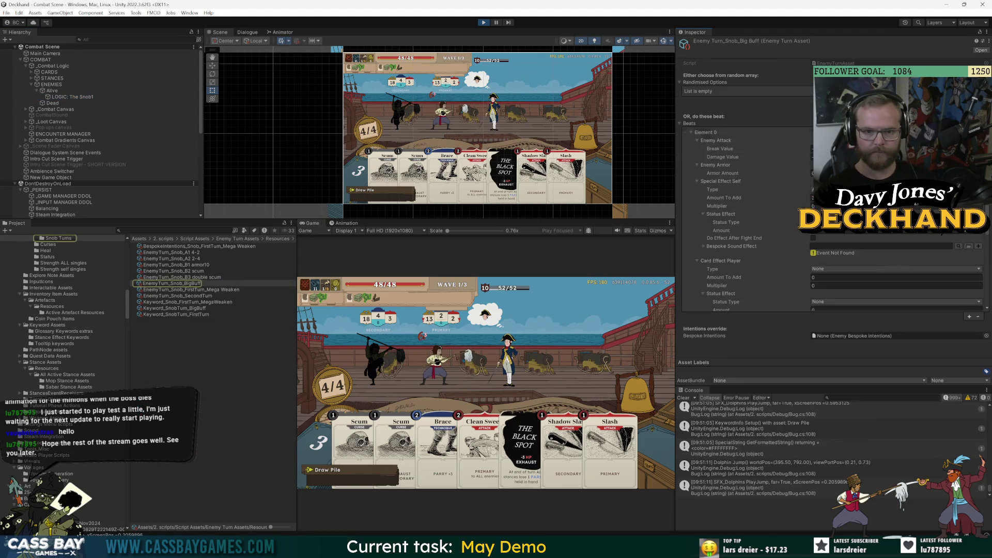
- Assign BespokeIntentions_Snob_FirstTurn_Mega Weaken as Bespoke Intentions and duplicate that asset
scroll(832, 217, down, 5)
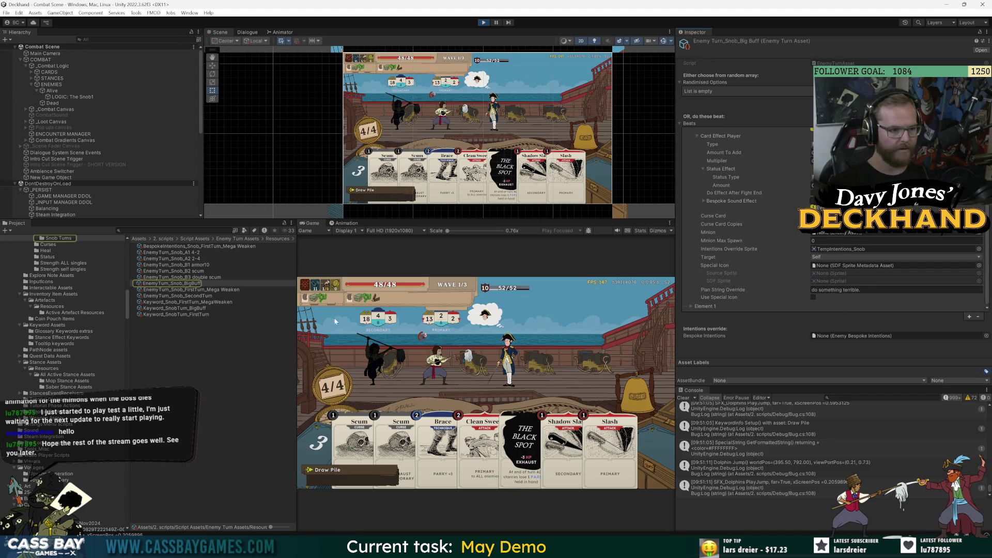
click(986, 336)
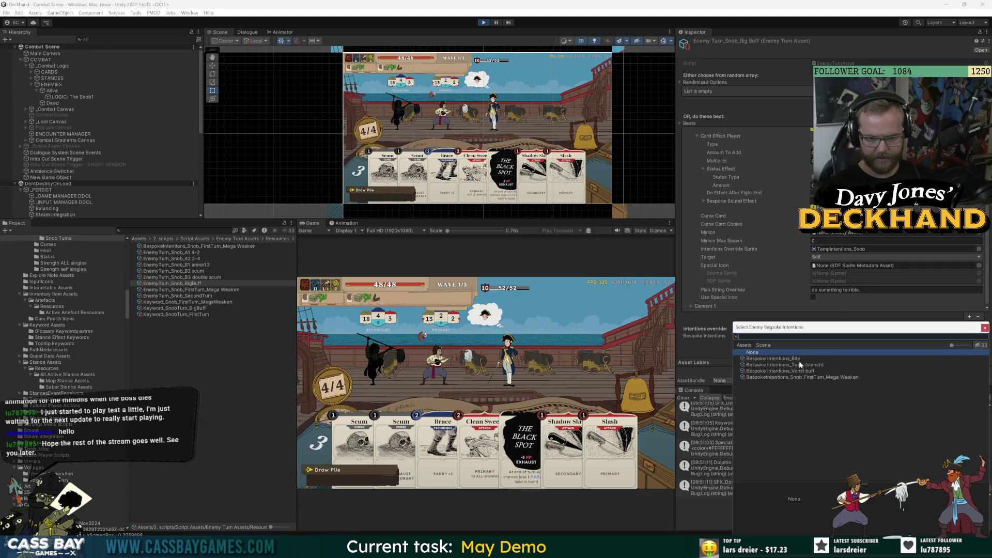
double_click(796, 376)
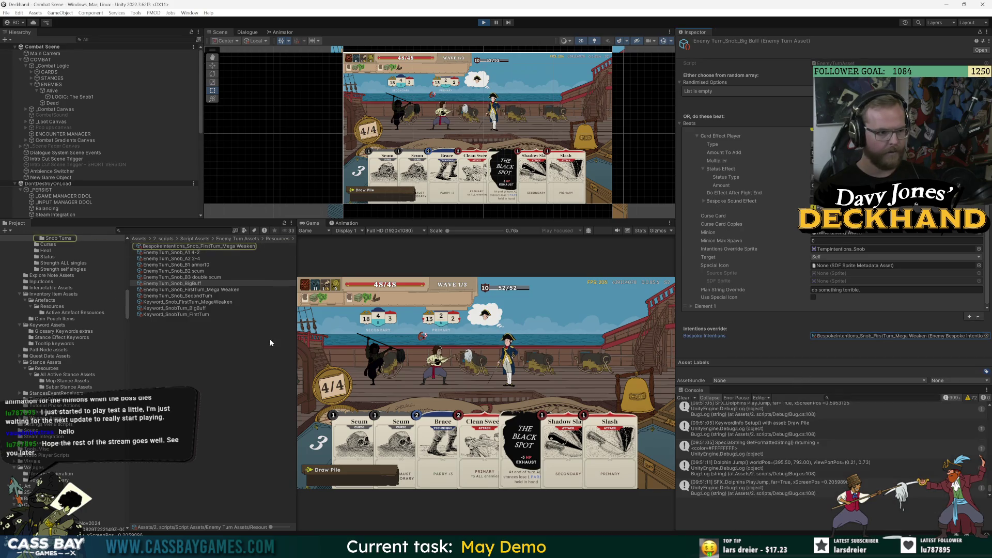
click(207, 246)
key(ctrl+d)
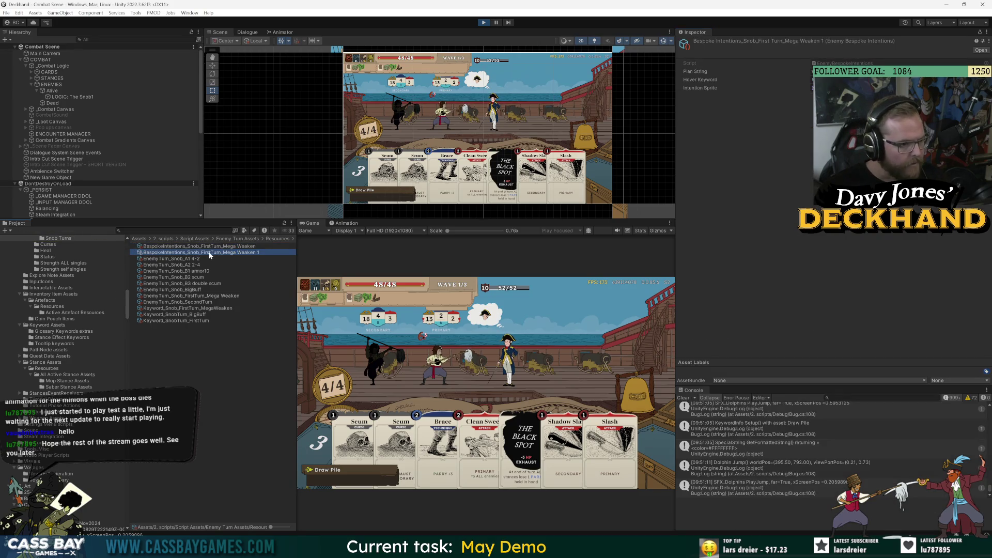
- Rename the intentions copy to BespokeIntentions_Snob_BigBuff
click(209, 254)
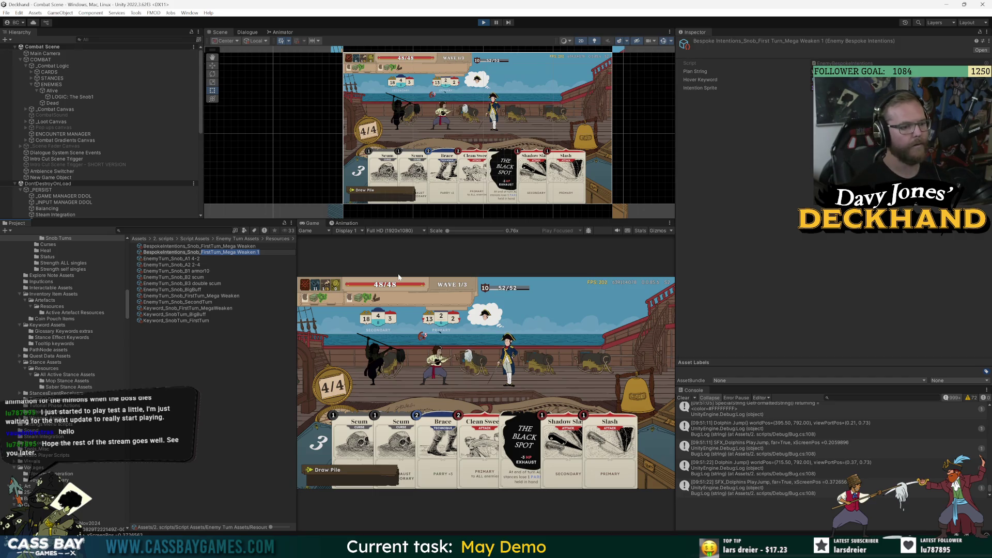
text(BigBuff)
key(Return)
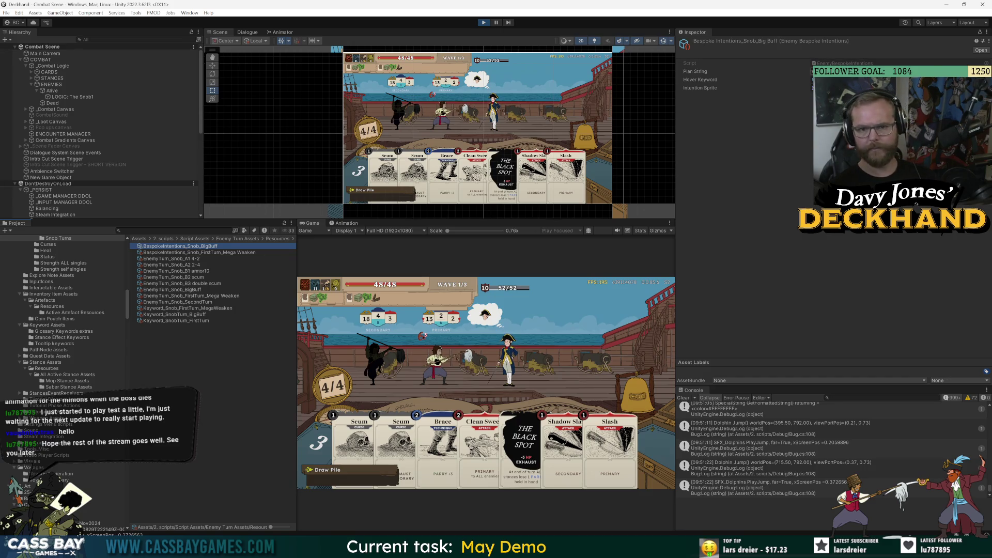
click(695, 71)
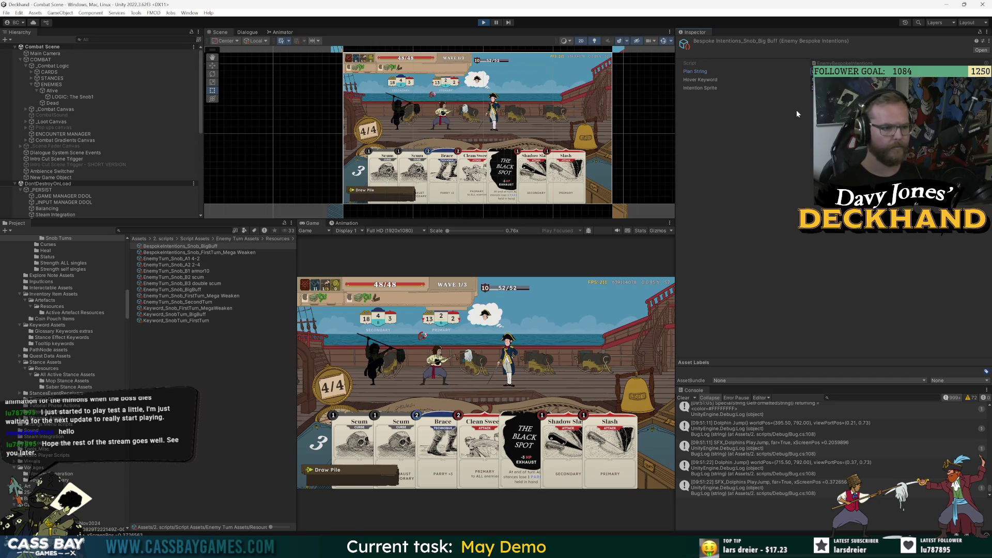
- Assign BespokeIntentions_Snob_BigBuff to the Big Buff turn's Bespoke Intentions field
click(67, 97)
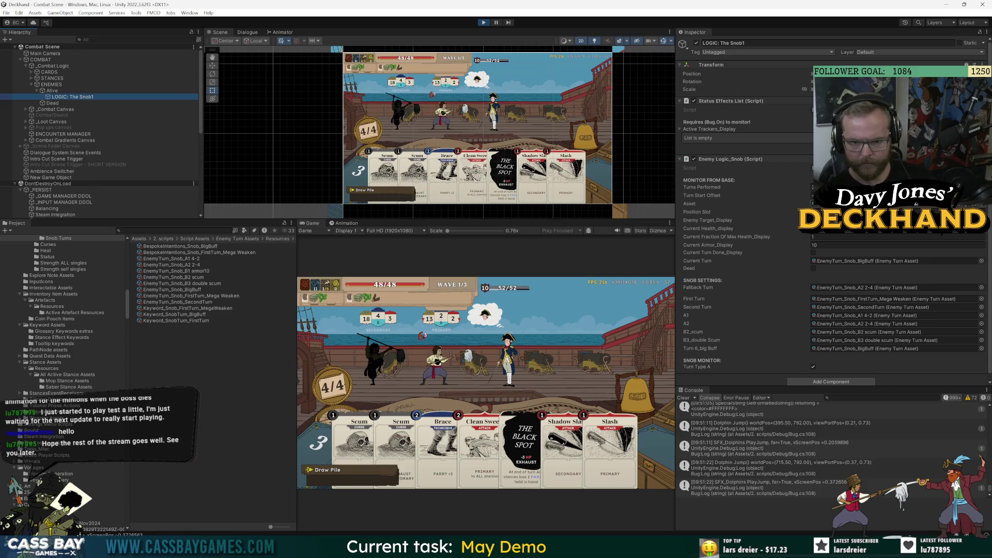
double_click(902, 262)
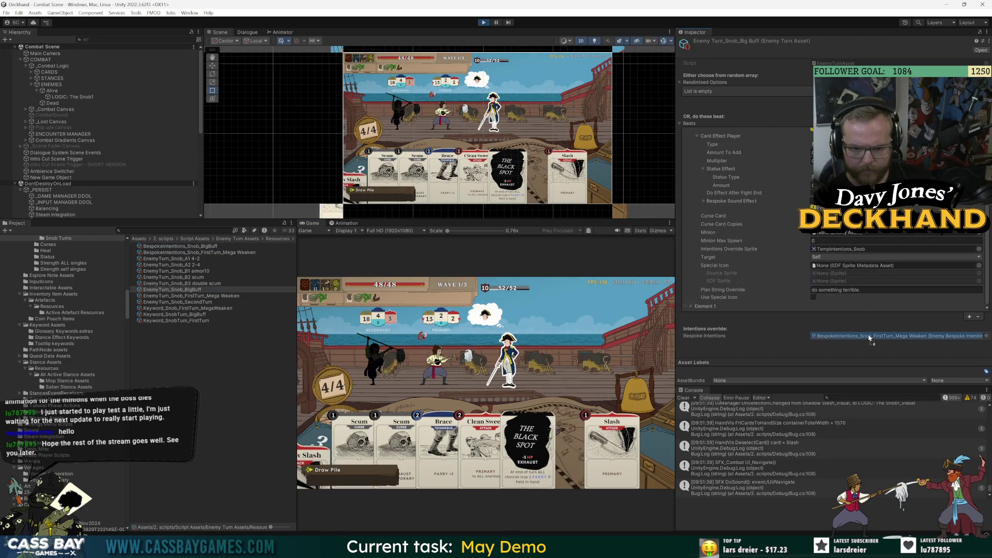
drag(870, 338, 870, 339)
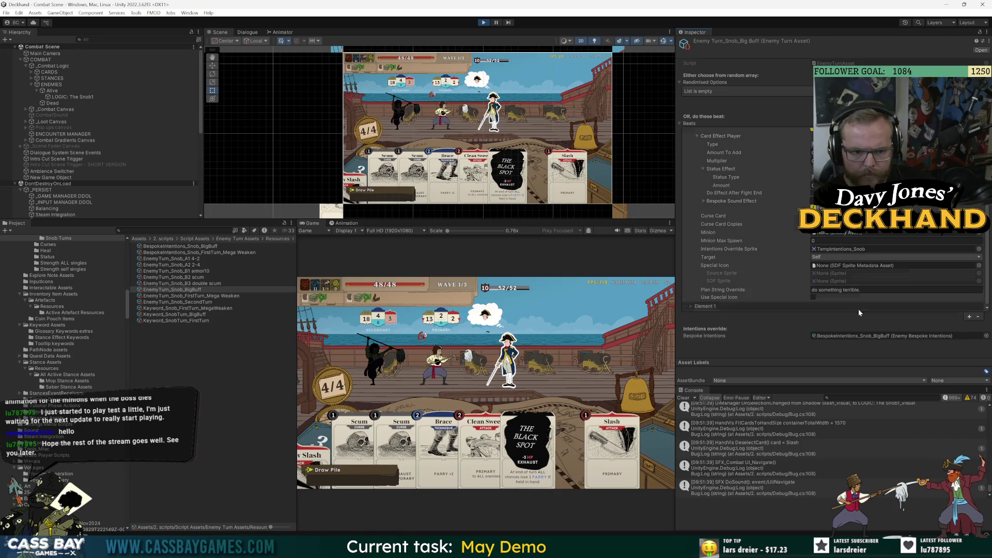
click(517, 365)
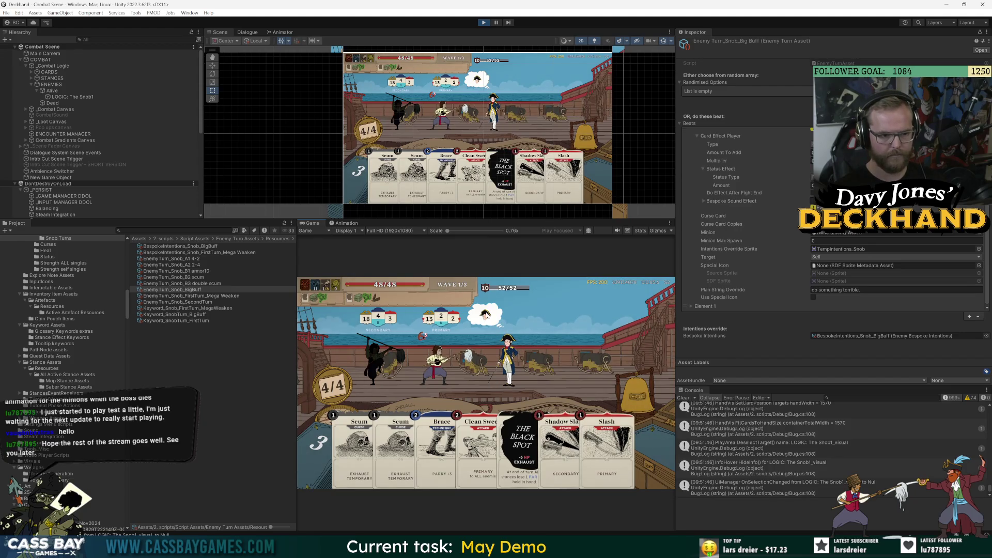
mouse_move(486, 316)
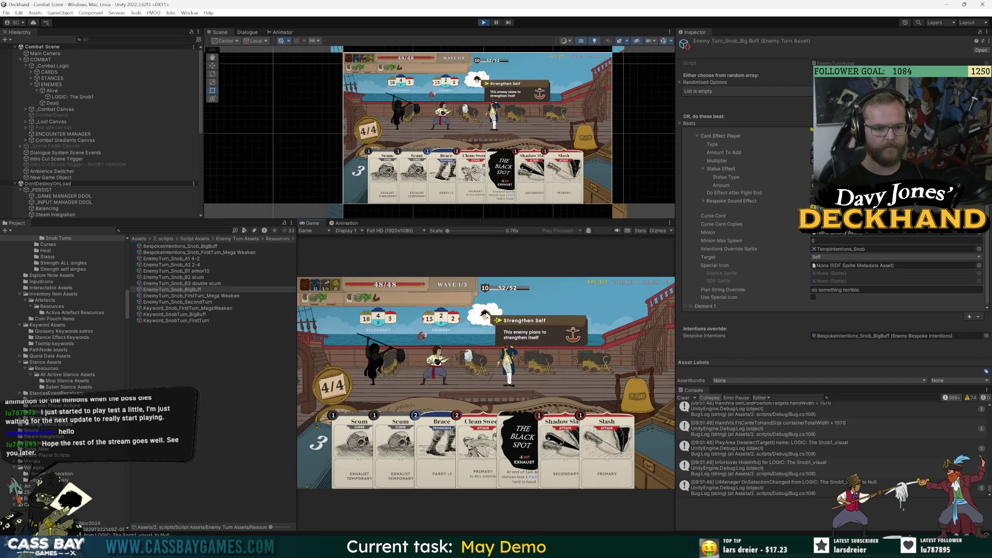
mouse_move(506, 357)
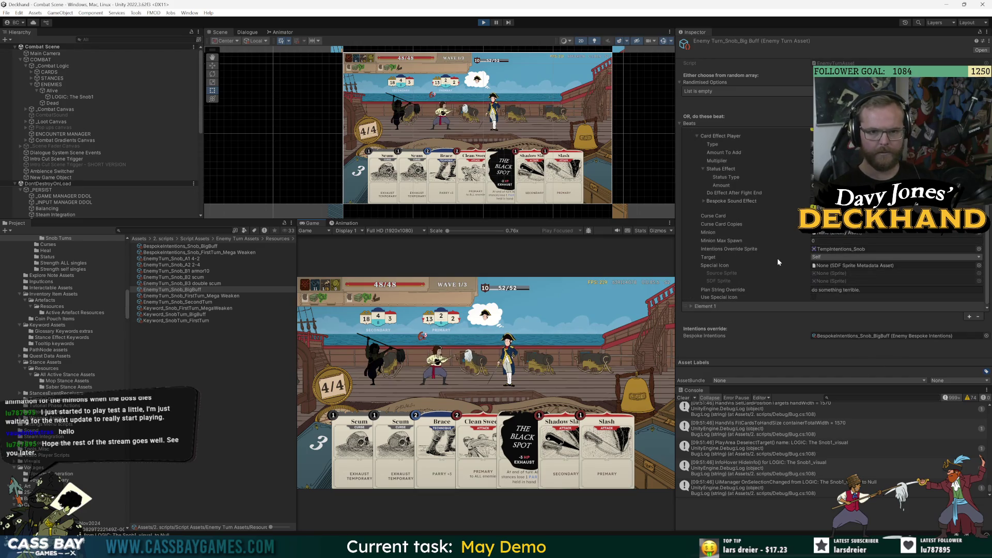
- Clear the placeholder Plan String Override text and open the BigBuff intentions asset
click(868, 291)
key(BackSpace)
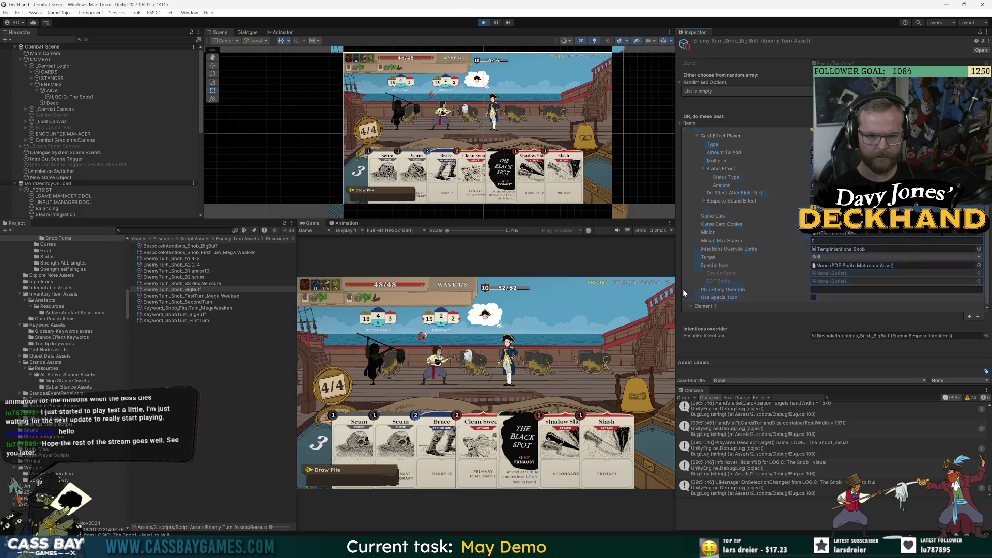
click(691, 306)
scroll(768, 264, down, 5)
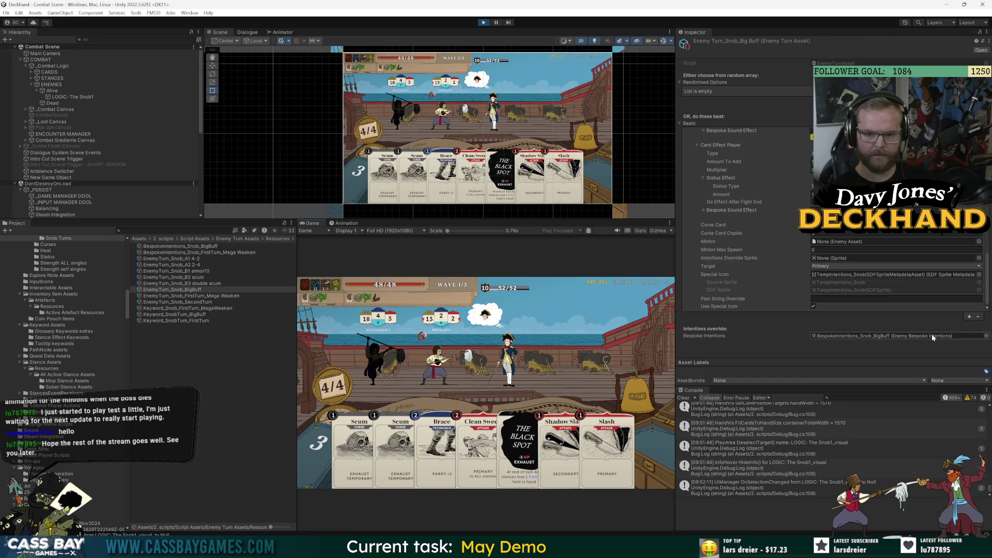
double_click(880, 334)
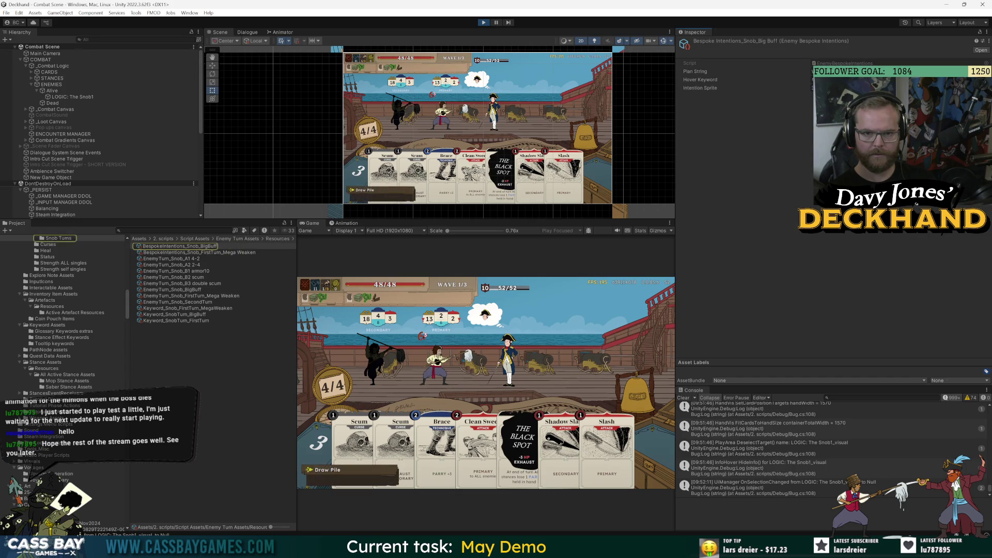
- Locate Keyword_Snob_FirstTurn_MegaWeaken from the Hover Keyword field and duplicate it
click(696, 71)
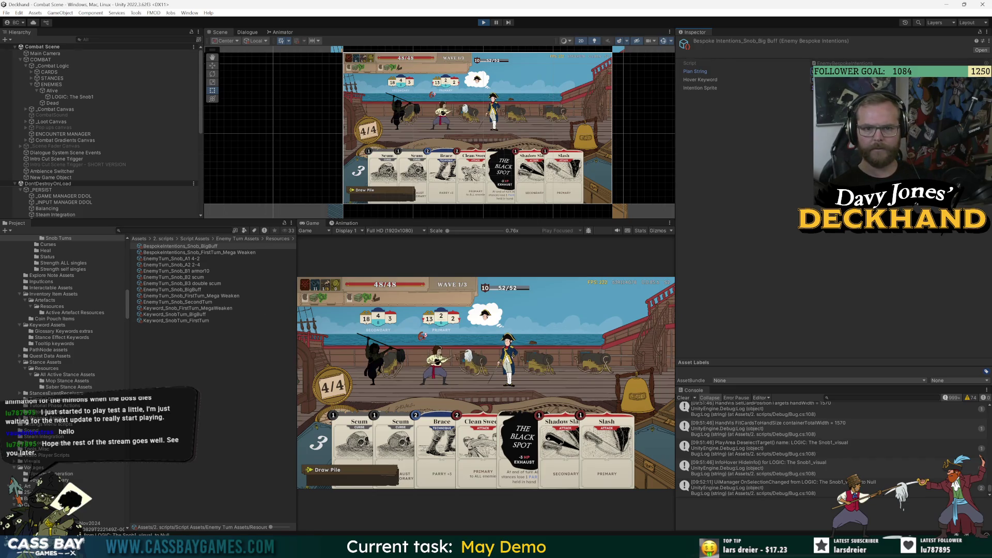
click(879, 79)
click(214, 309)
key(ctrl+d)
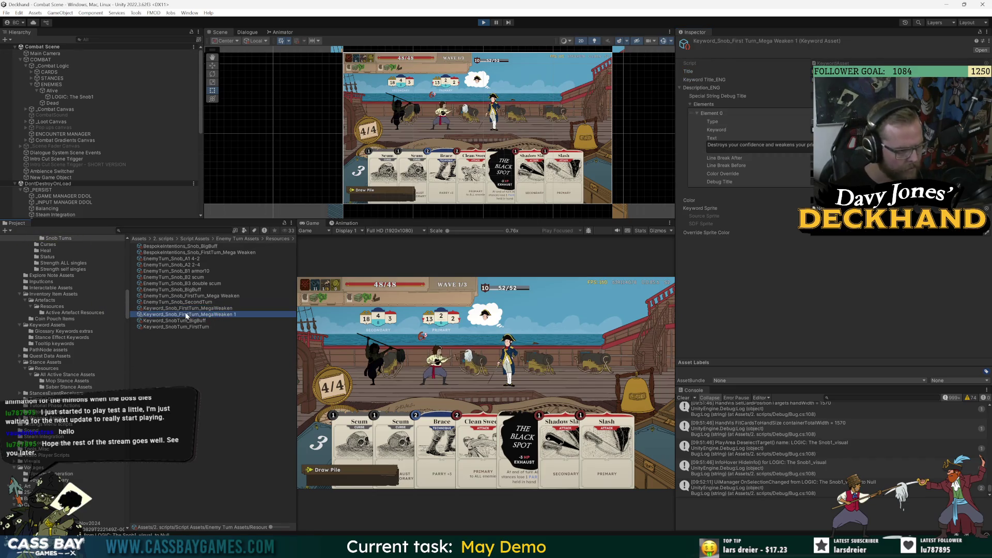
- Rename the keyword copy to Keyword_Snob_BigBuff and inspect its title
drag(184, 314, 335, 318)
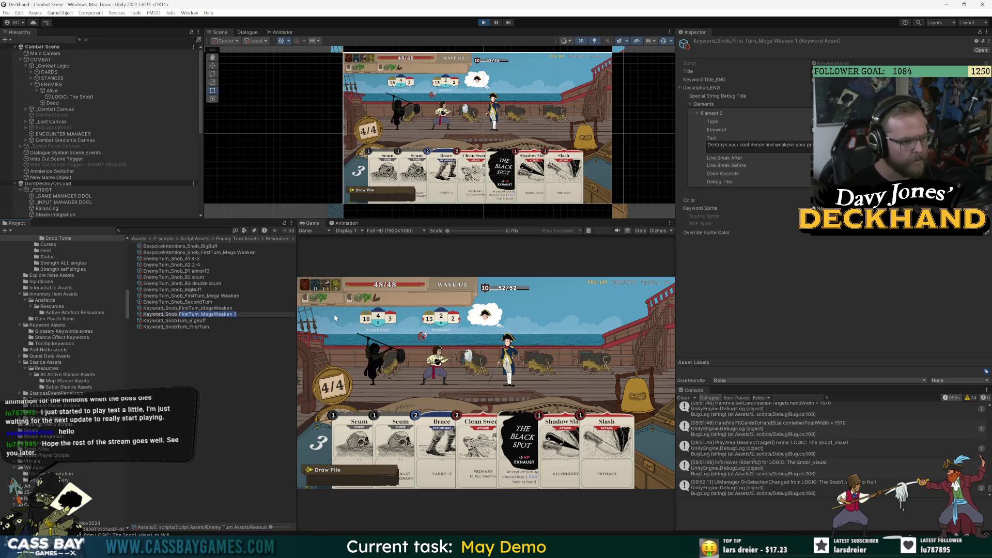
text(BigBuff)
key(Return)
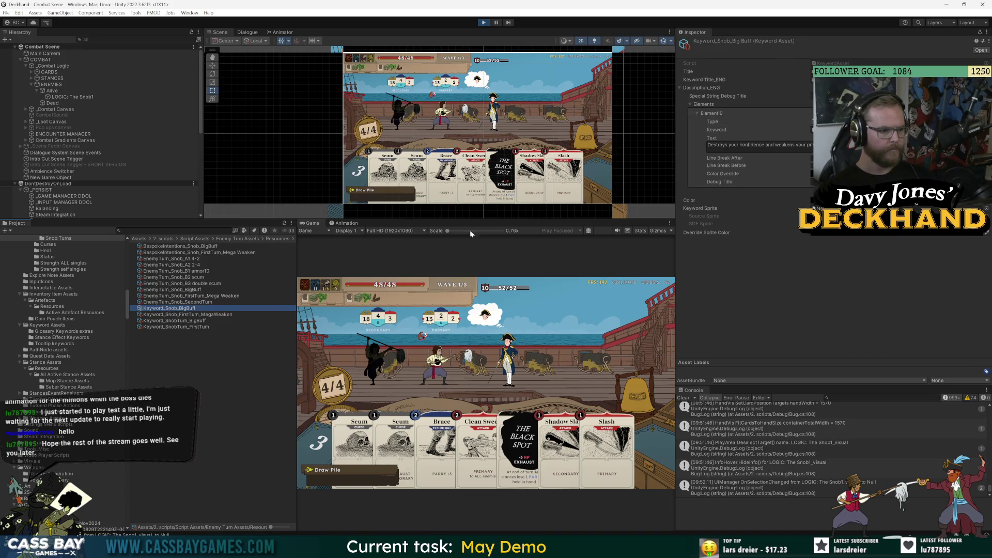
click(838, 71)
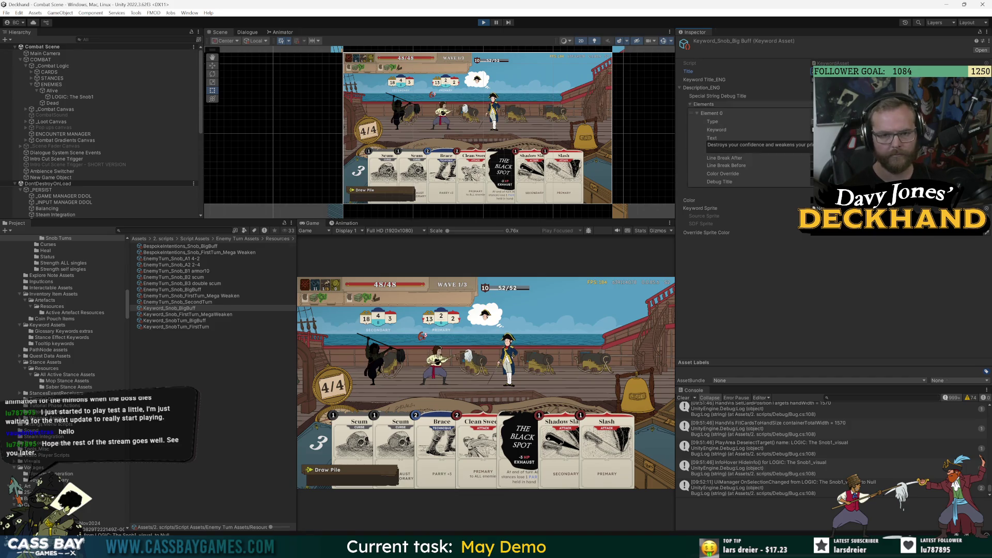
click(832, 79)
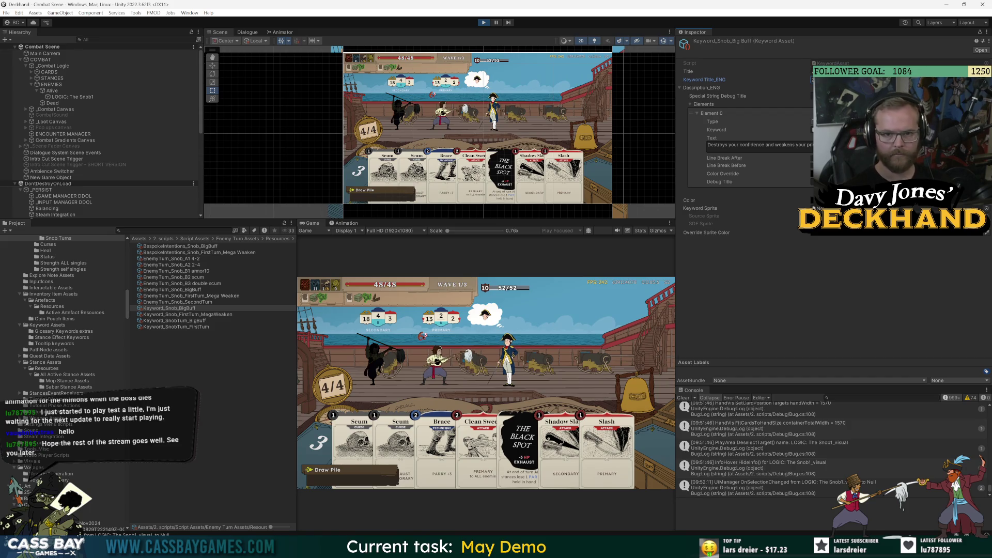
- Select Element 0's tooltip text and compare it with the in-game tooltip
click(712, 114)
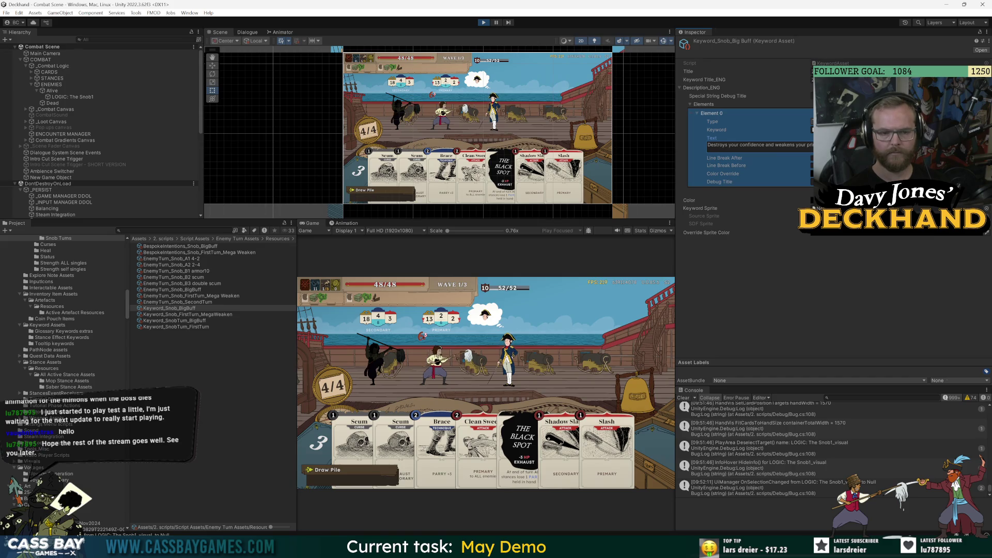
click(793, 145)
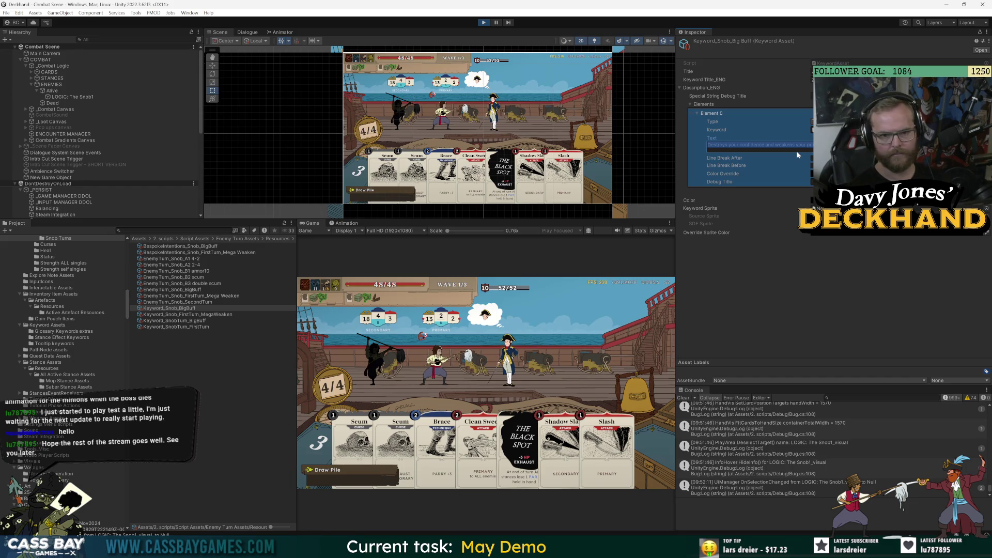
click(517, 355)
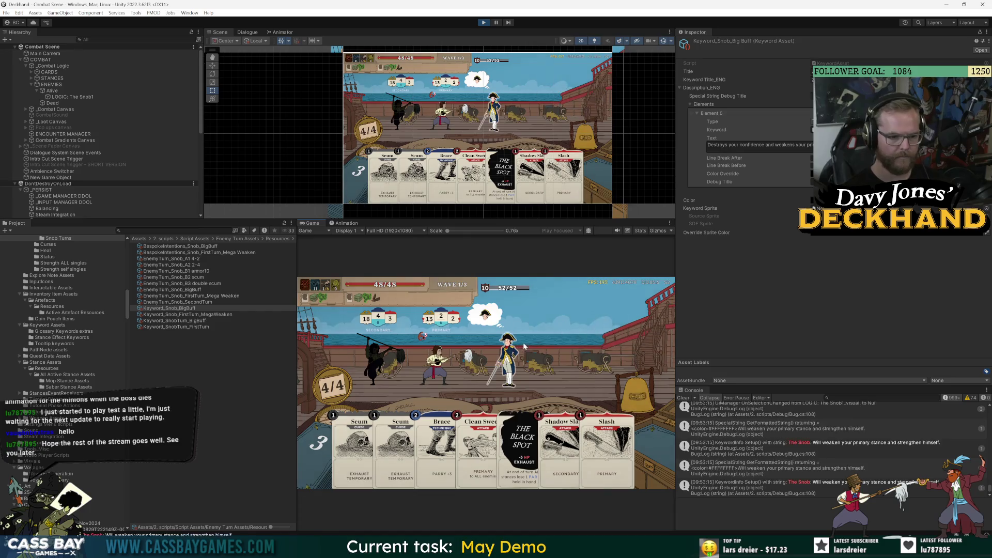
mouse_move(486, 317)
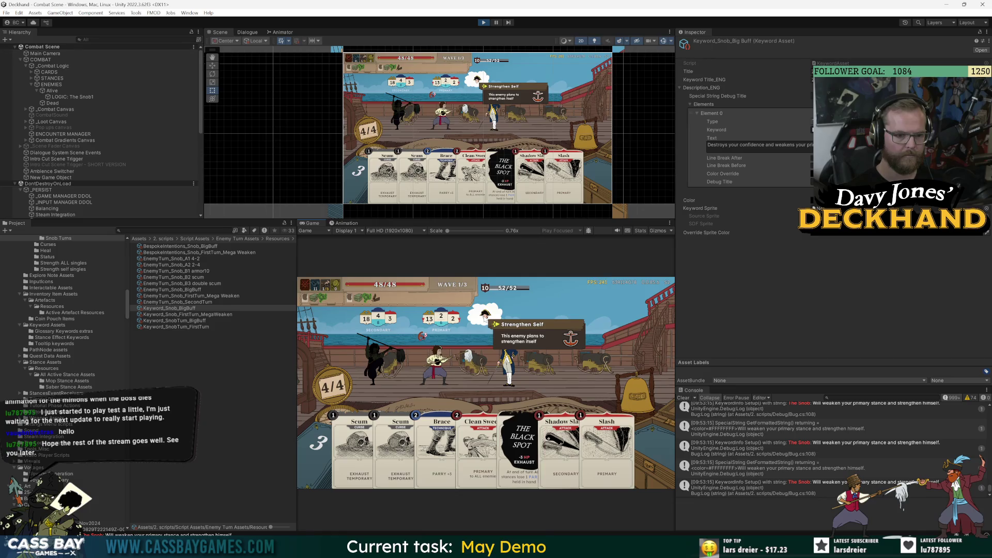
- Rewrite Element 0's text to 'Strengthens himself and weakens your primary stance'
click(759, 145)
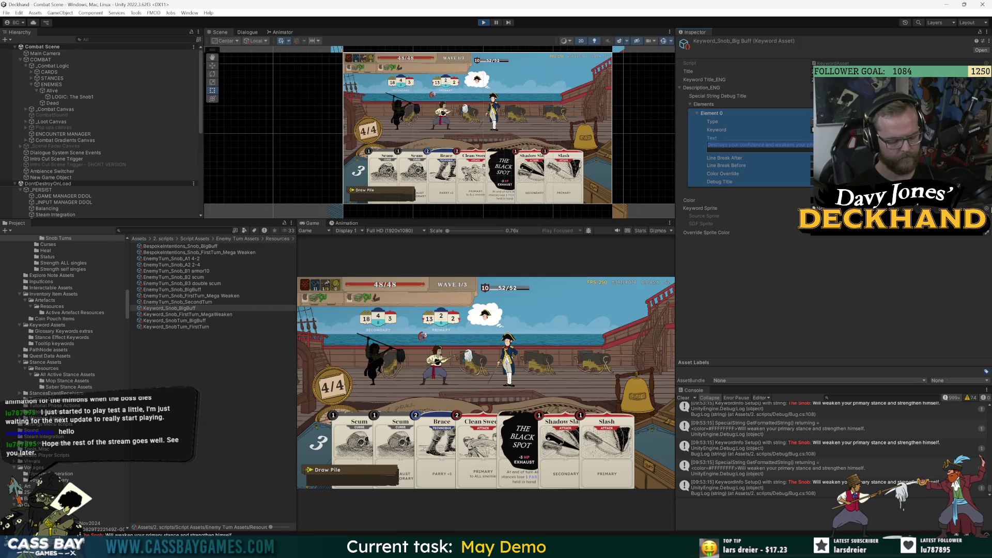
text(Plans to stre)
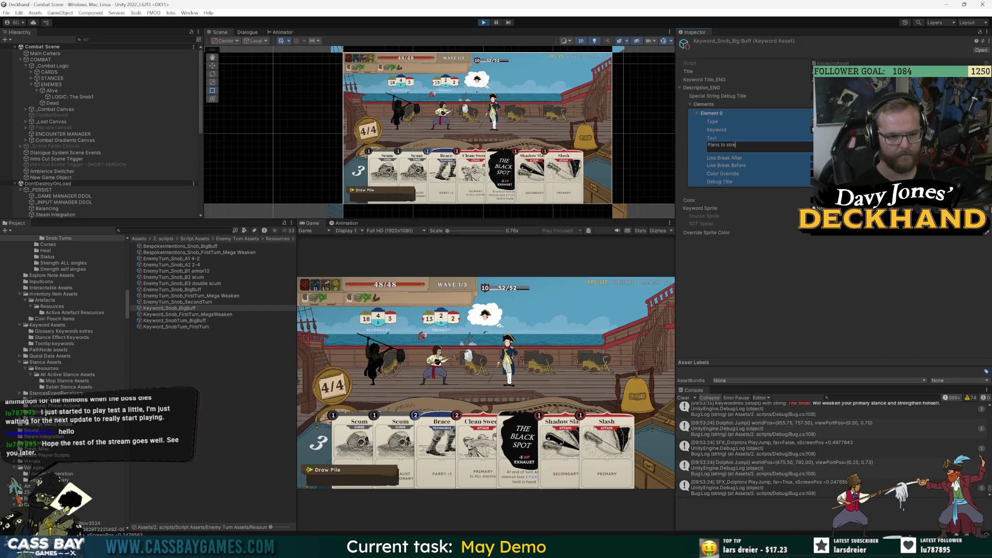
key(BackSpace)
key(BackSpace)
key(BackSpace)
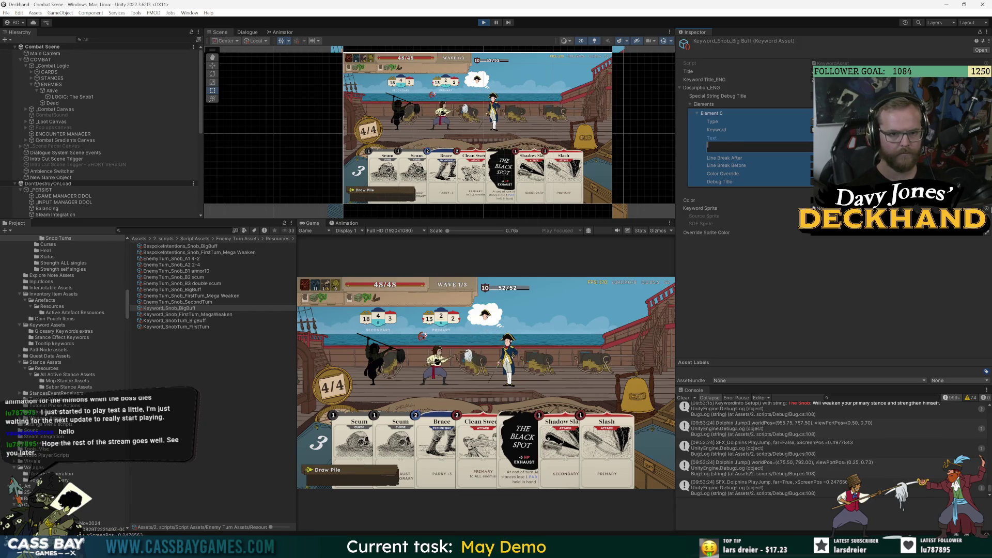
text(Strengthens h)
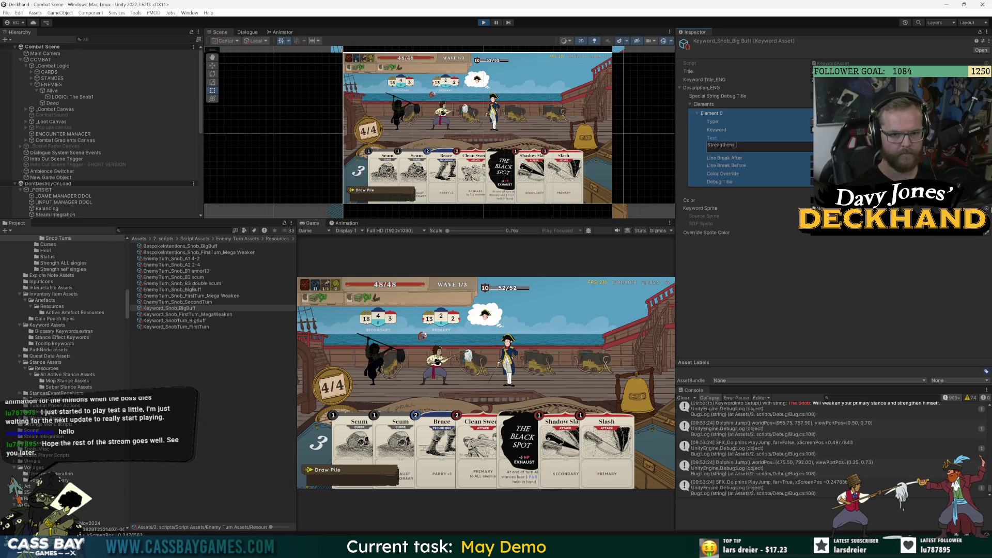
text(imse)
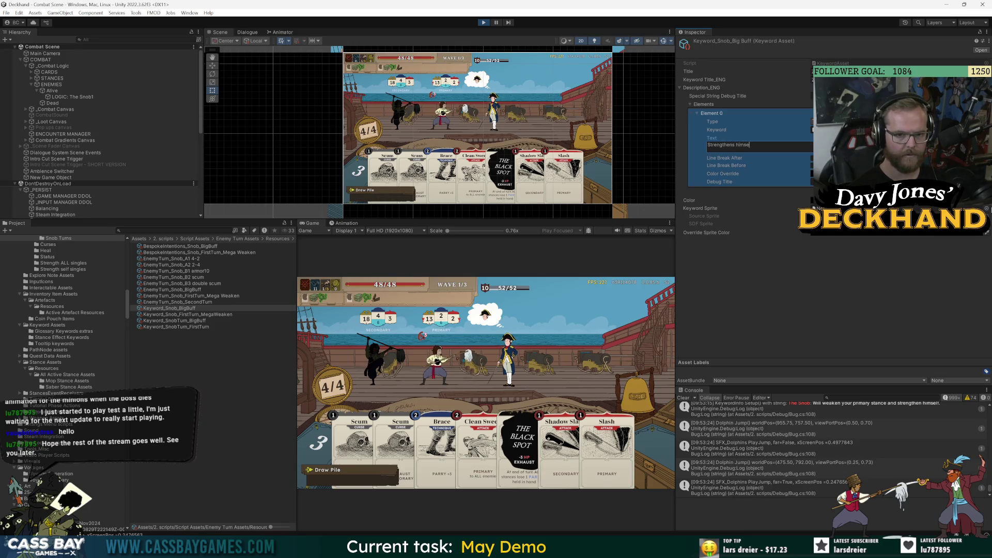
text(lf and weakens your primary)
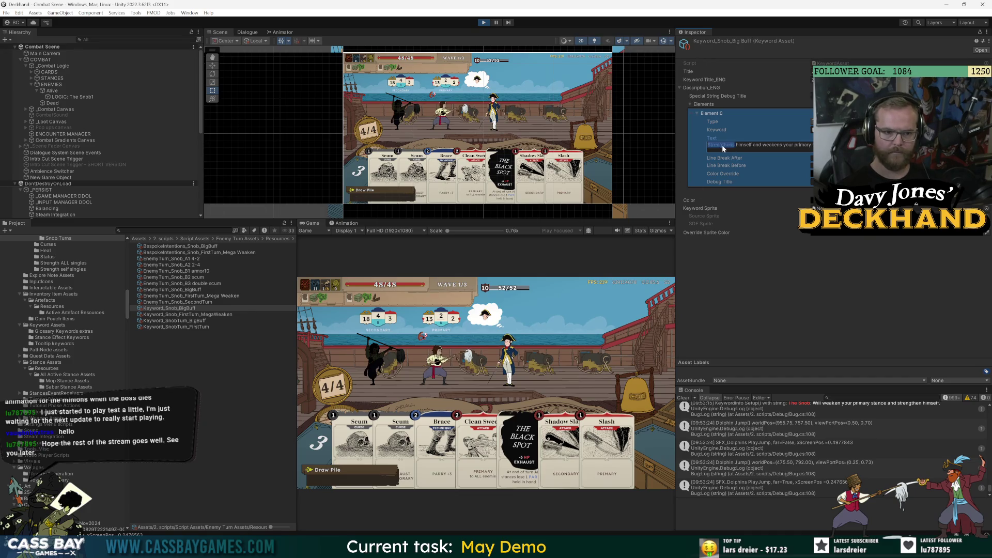
click(753, 145)
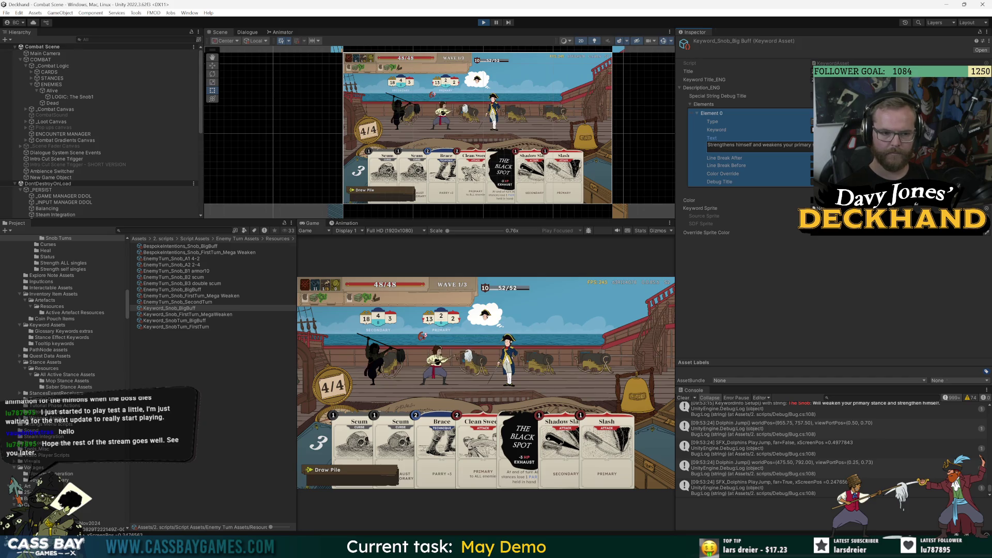
mouse_move(486, 316)
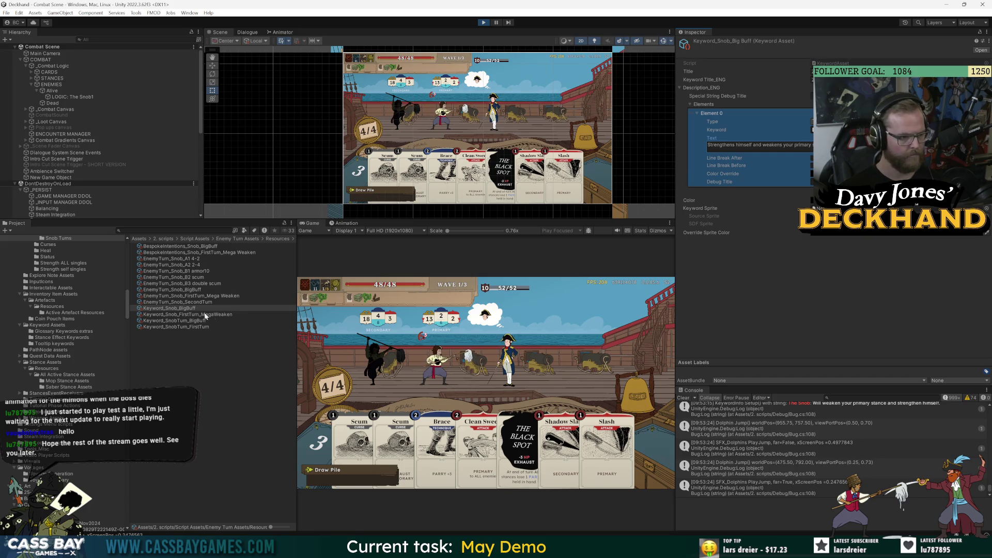
click(216, 247)
- Set the BigBuff intention sprite to the batch2 Snob sheet sprite, then stop play mode
drag(607, 442, 509, 362)
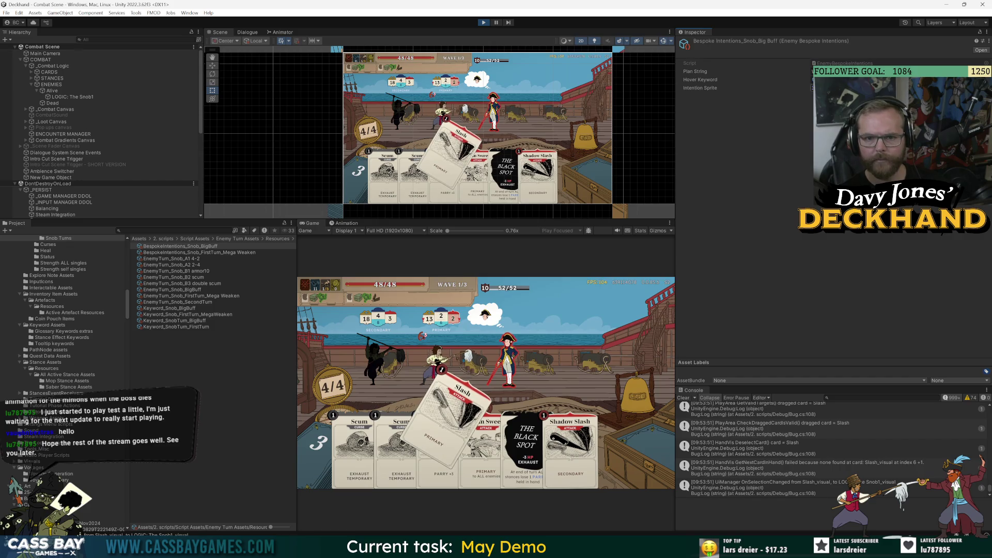
click(853, 88)
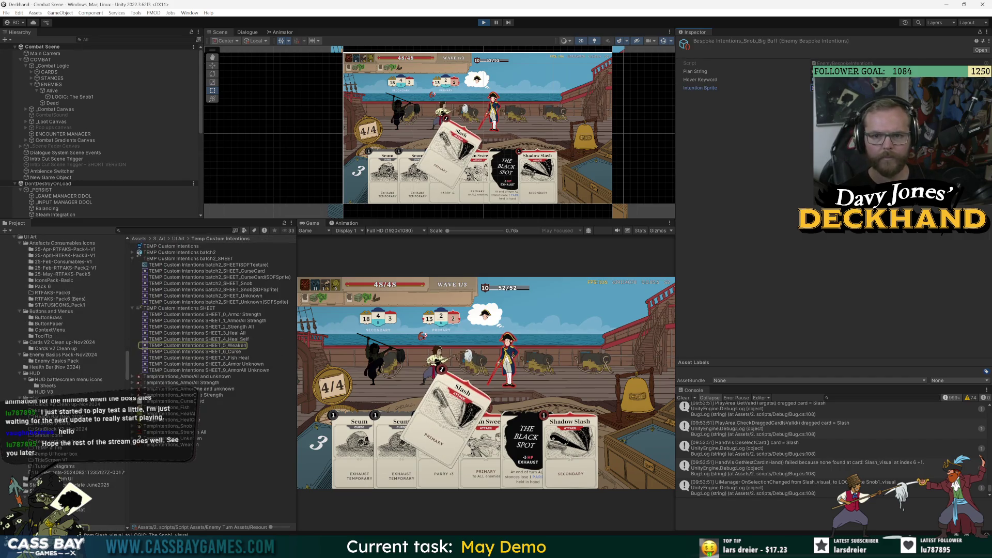
click(982, 88)
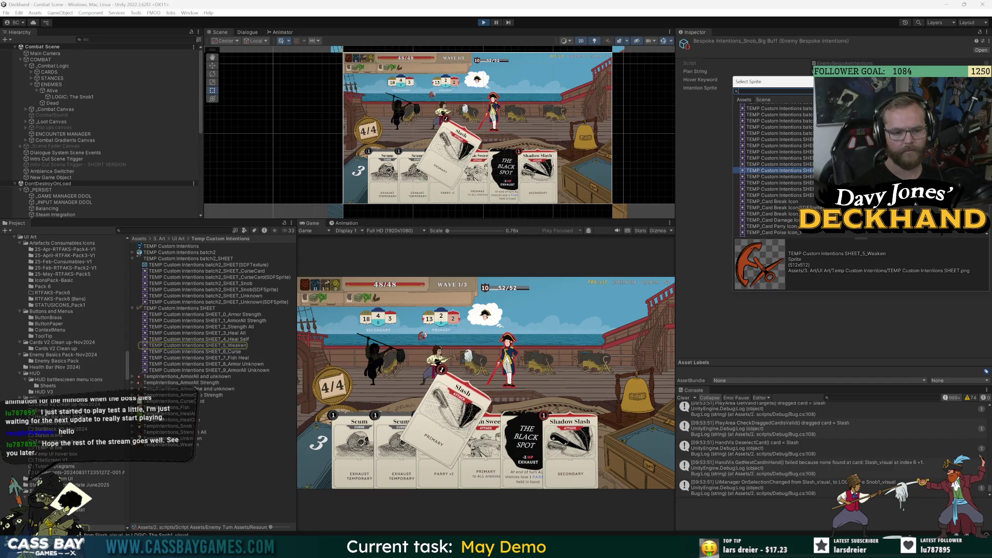
text(snob)
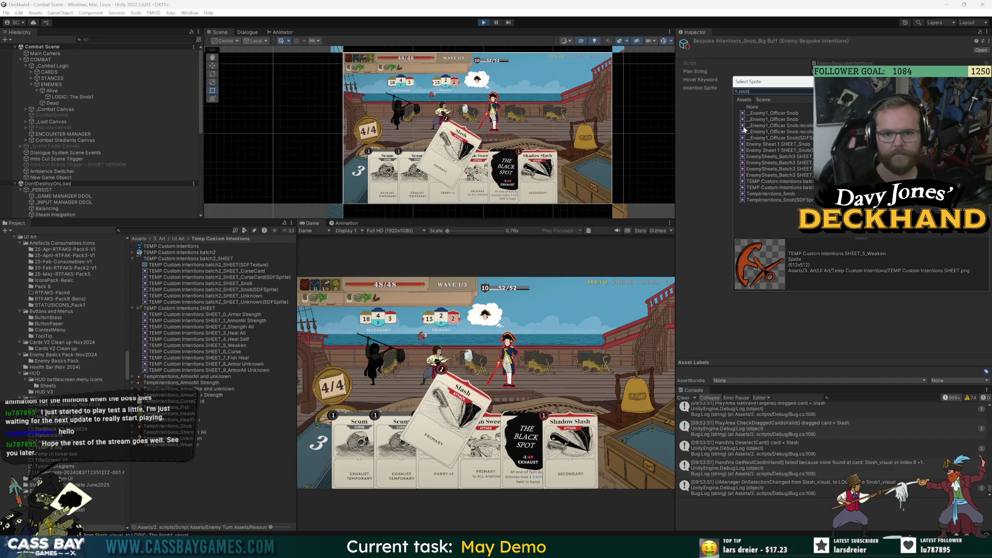
click(787, 144)
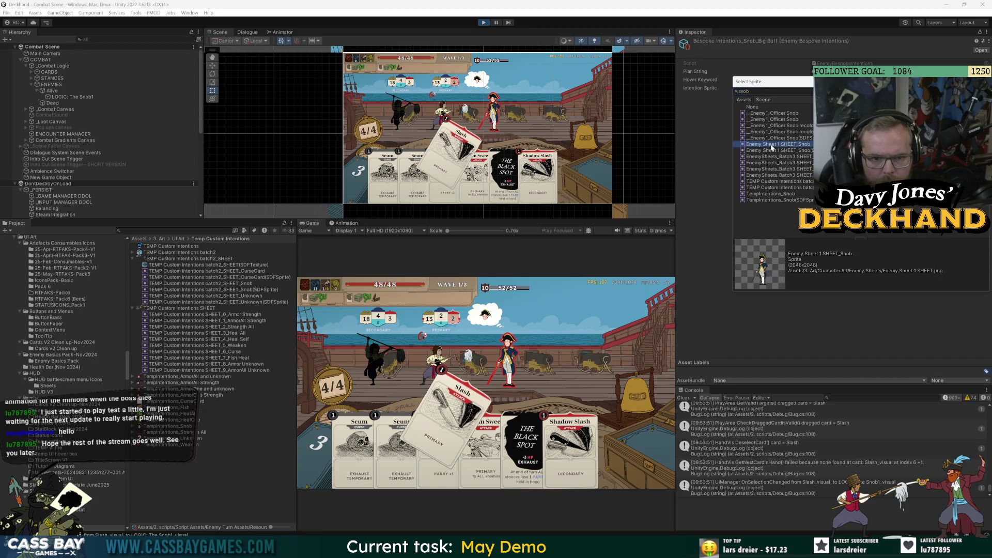
click(772, 194)
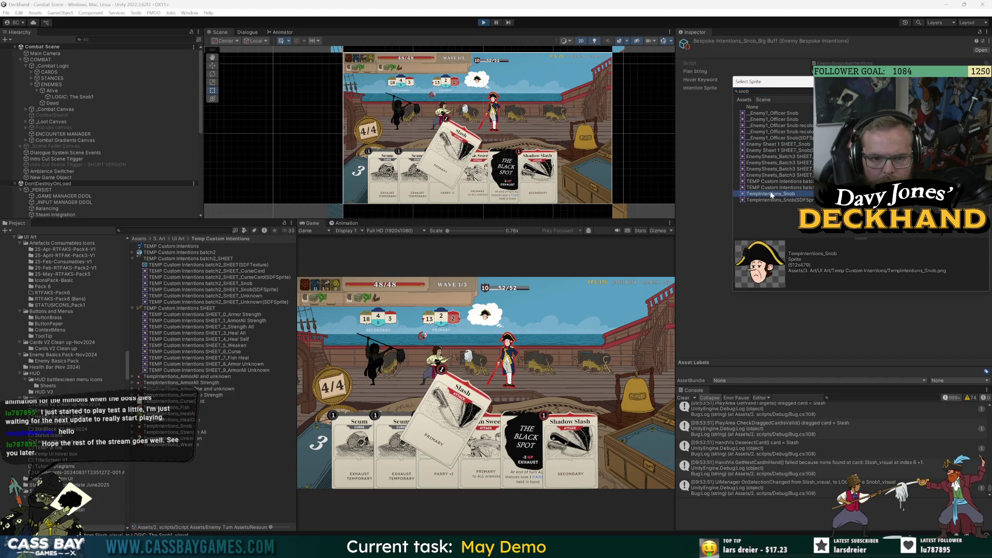
click(798, 182)
double_click(797, 182)
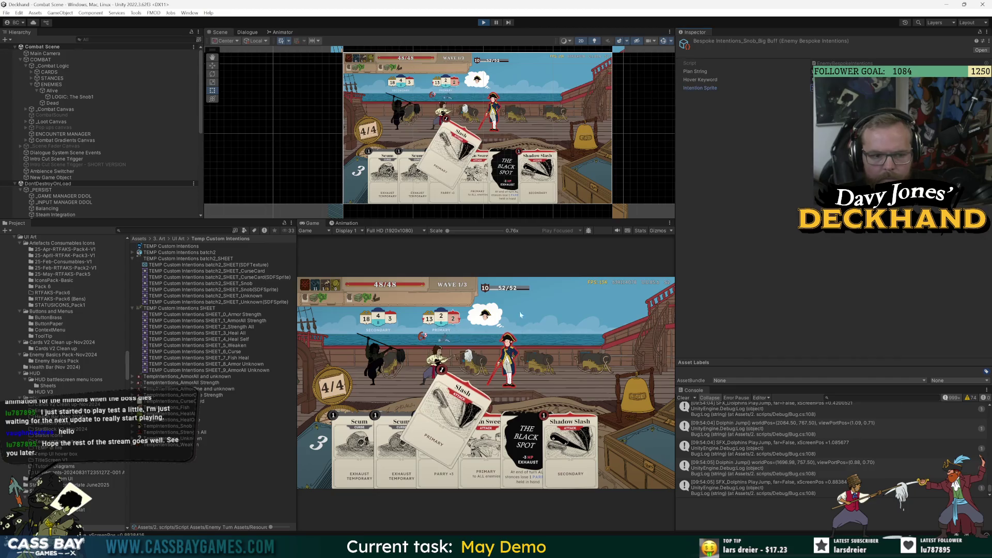
click(481, 26)
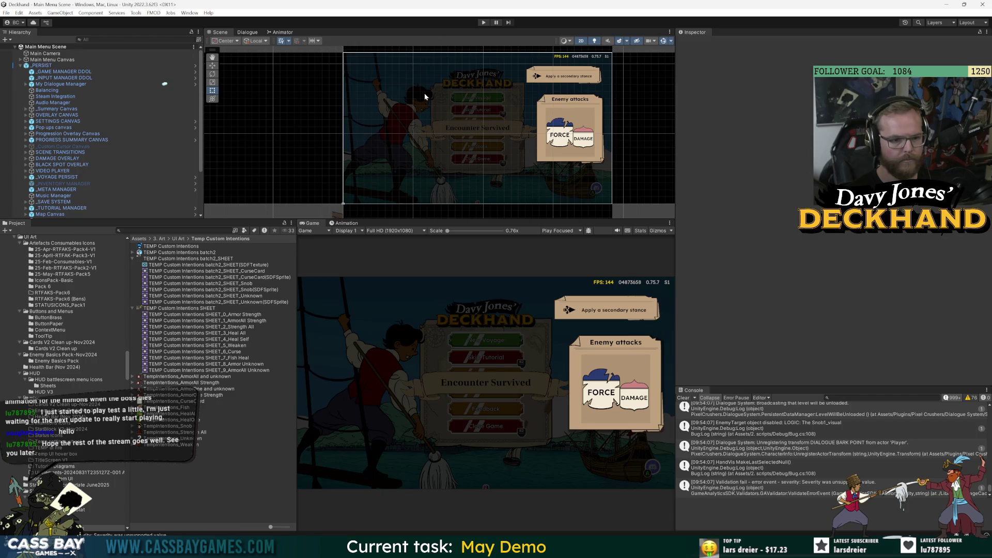
- Restart play mode and choose Continue Voyage to reload the Snob combat
click(484, 23)
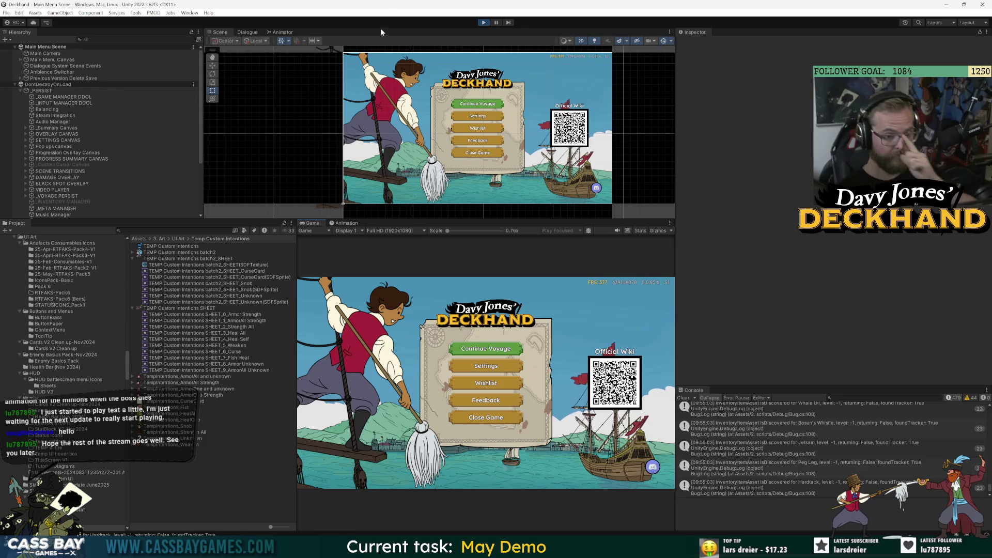
click(488, 345)
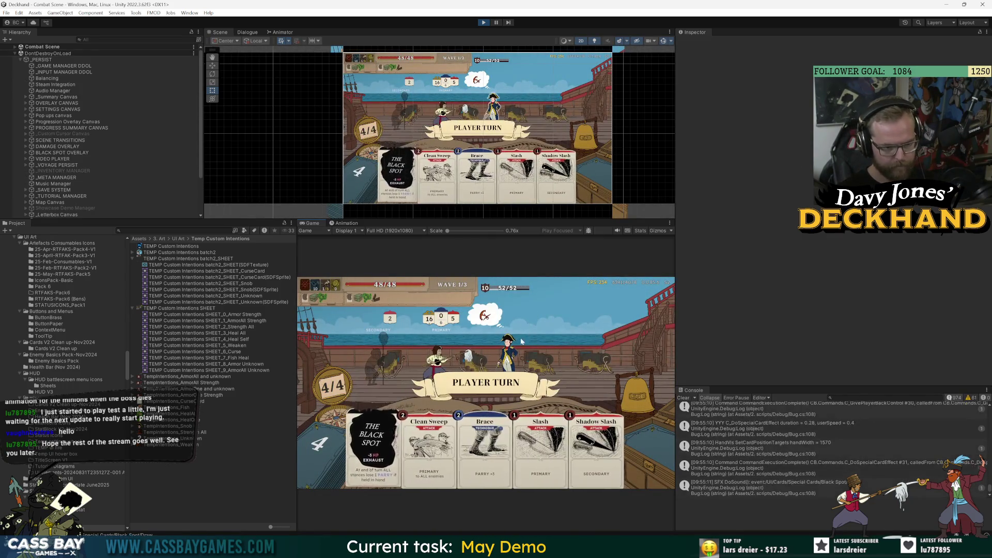
- Check the Snob's intent, play The Crane to the secondary stance, try Switch, end the turn
mouse_move(487, 318)
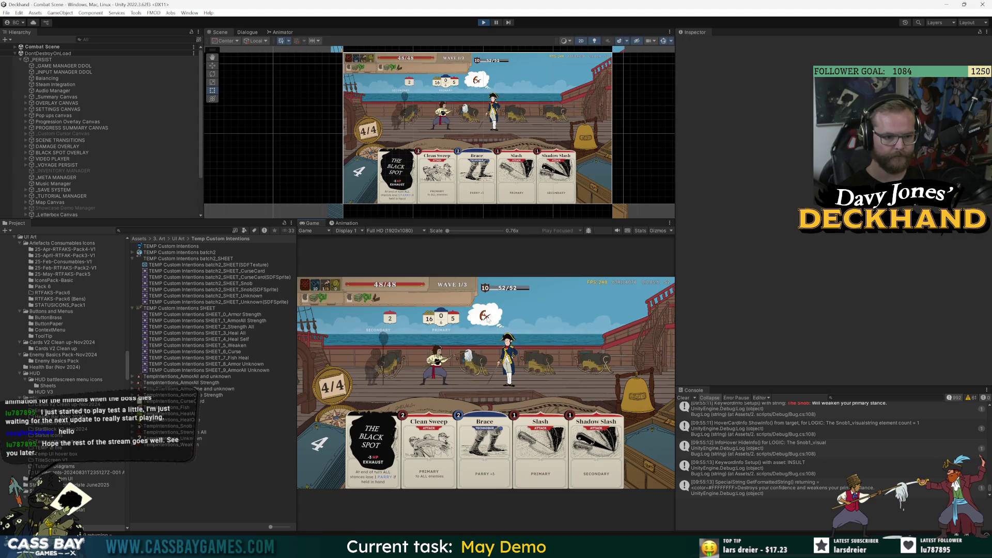
mouse_move(509, 356)
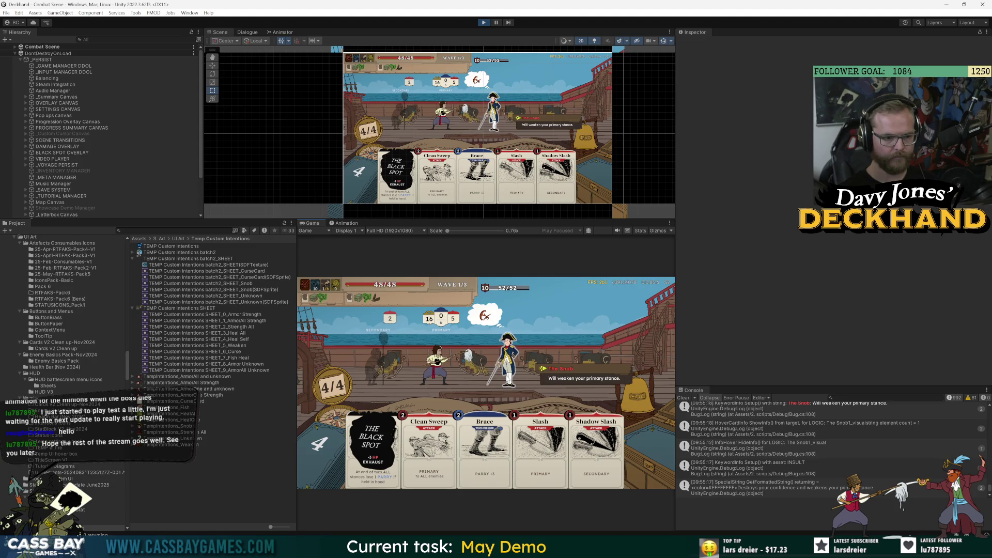
click(632, 394)
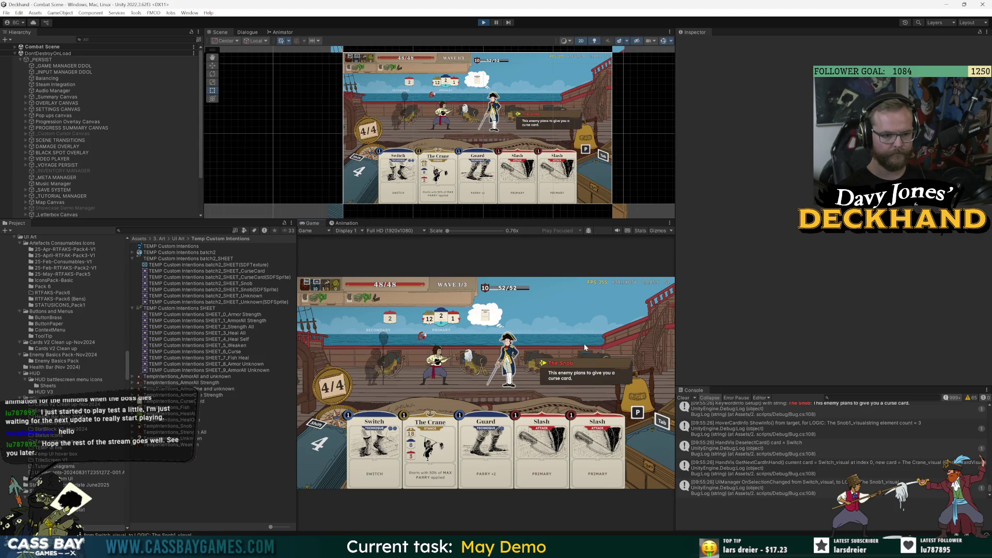
key(space)
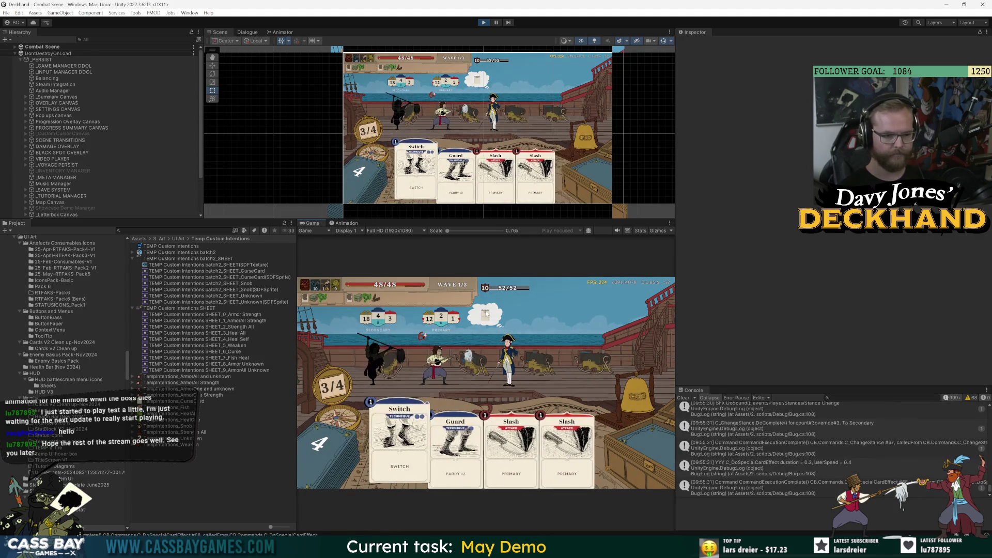
drag(400, 434, 481, 343)
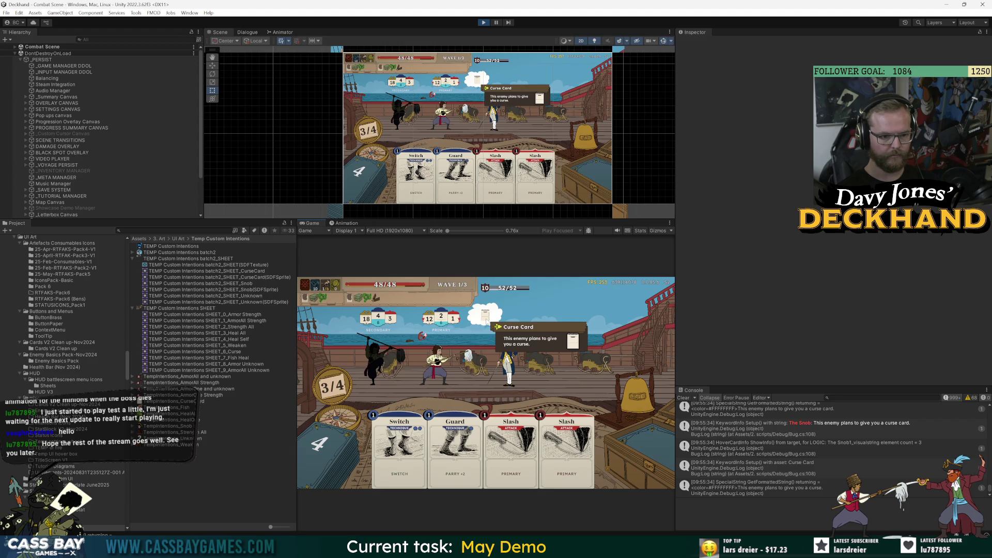
key(e)
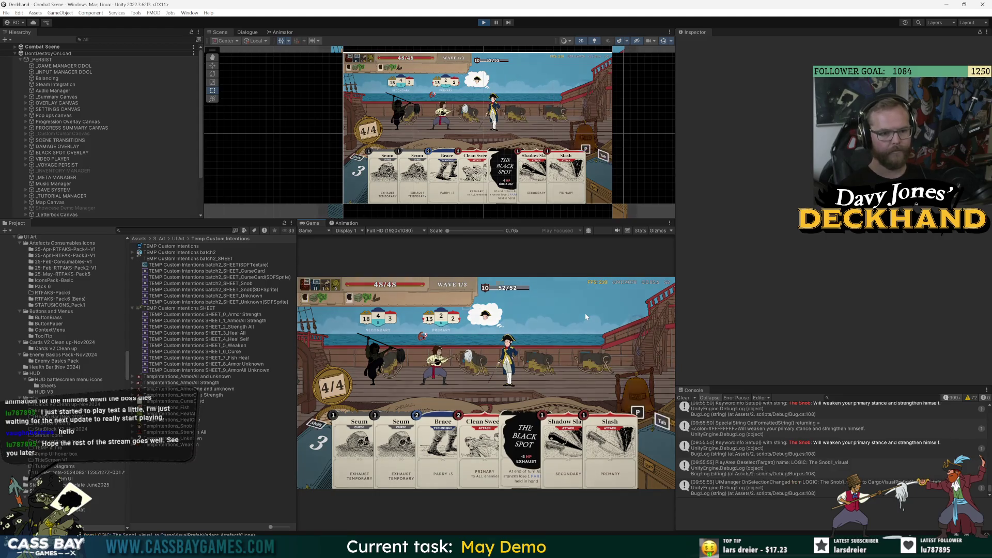
- Play The Black Spot, Scum and Shadow Slash, then end the turn
key(2)
key(Escape)
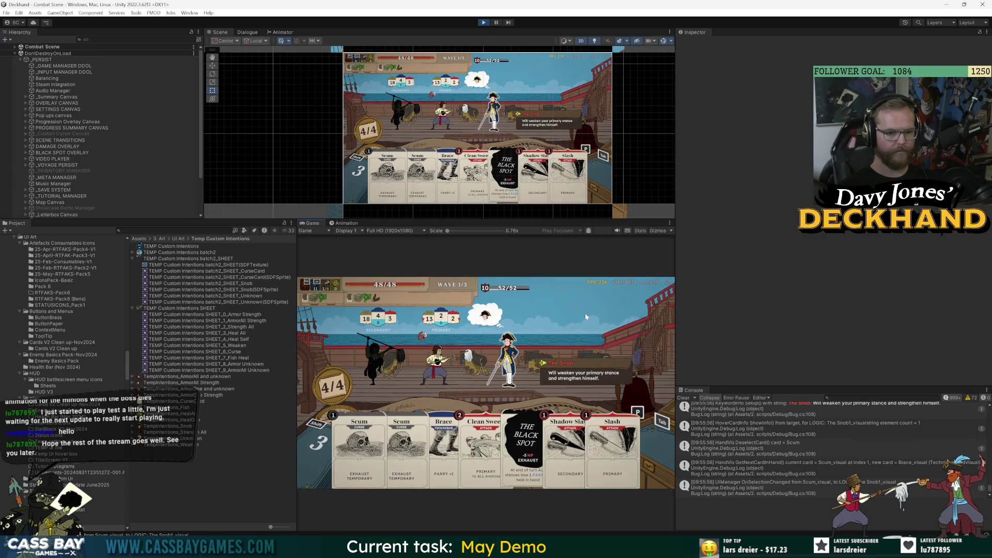
key(2)
key(Right)
key(Right)
key(Right)
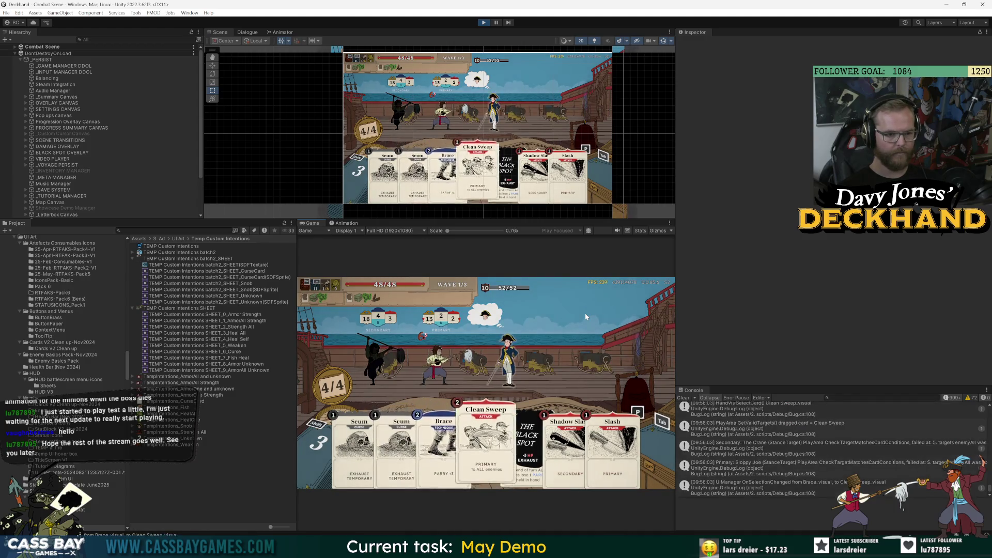
key(Return)
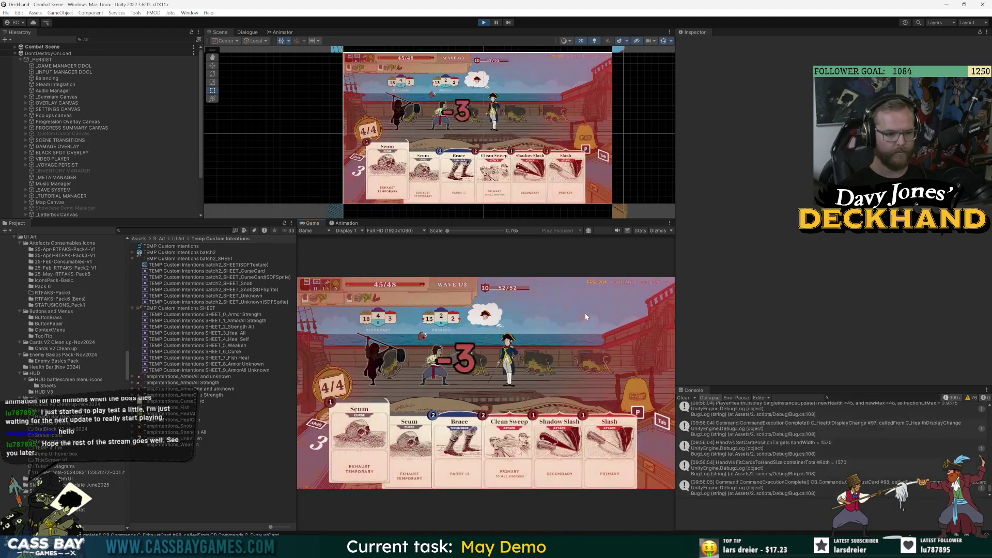
key(Return)
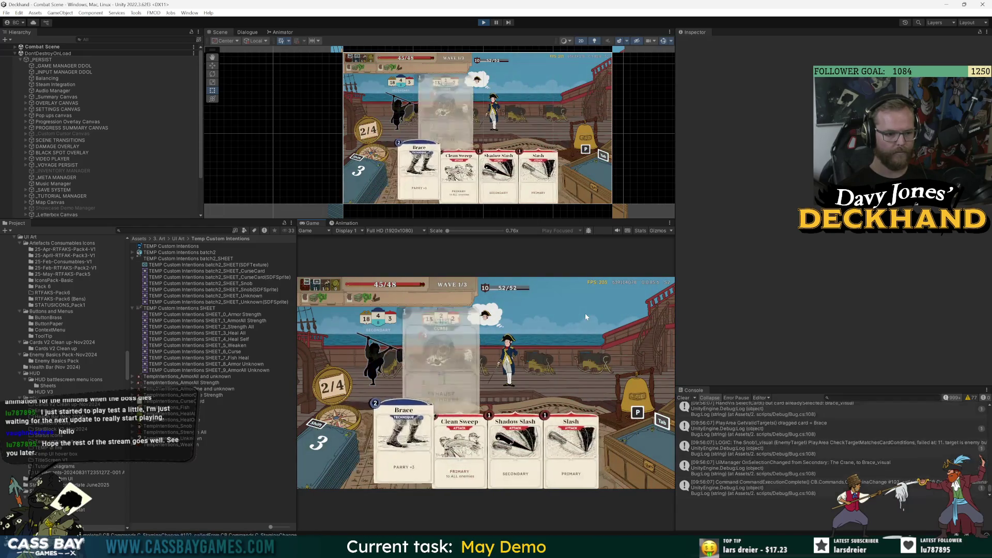
key(Right)
key(Return)
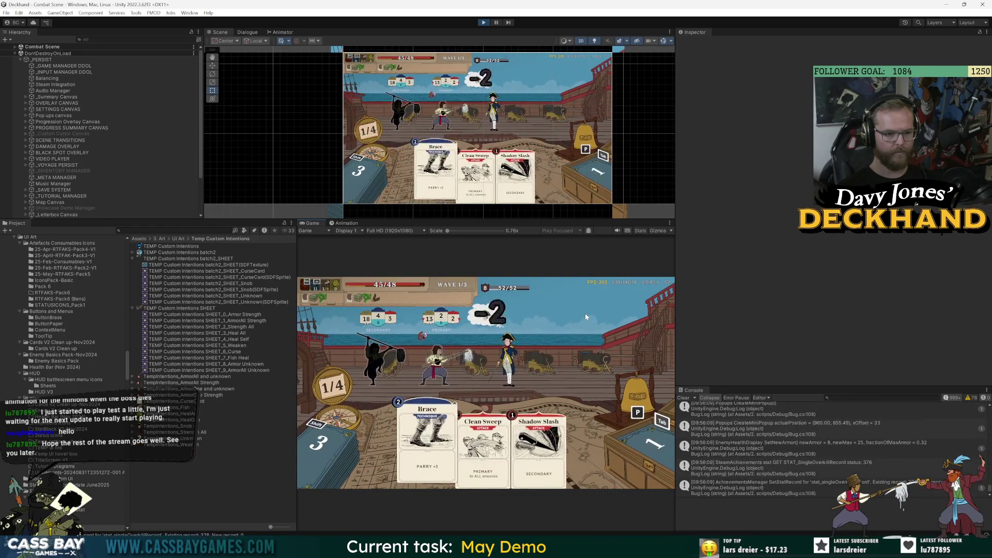
key(p)
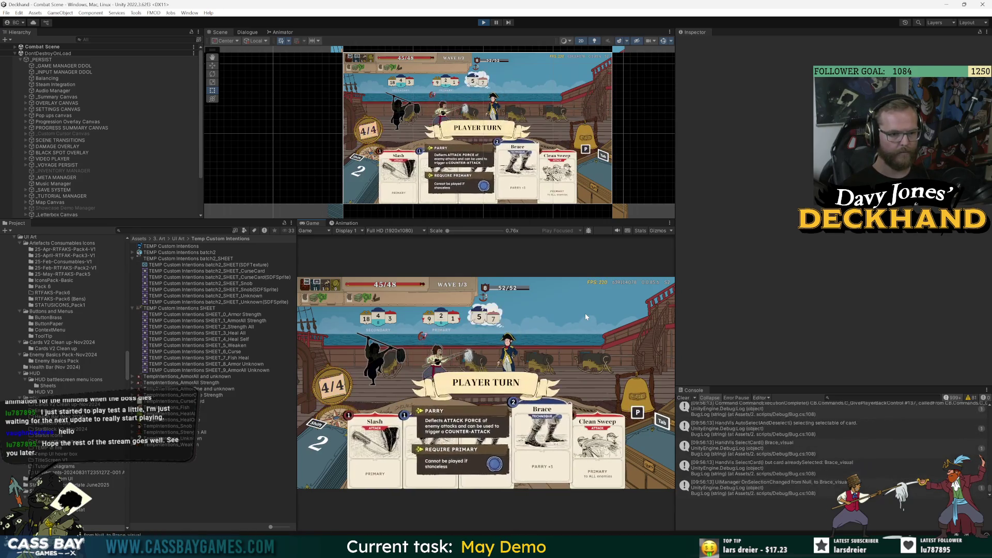
- Play Brace to end the next turn and widen the scene and game views
key(Left)
key(Left)
key(Left)
key(Right)
key(Right)
key(Right)
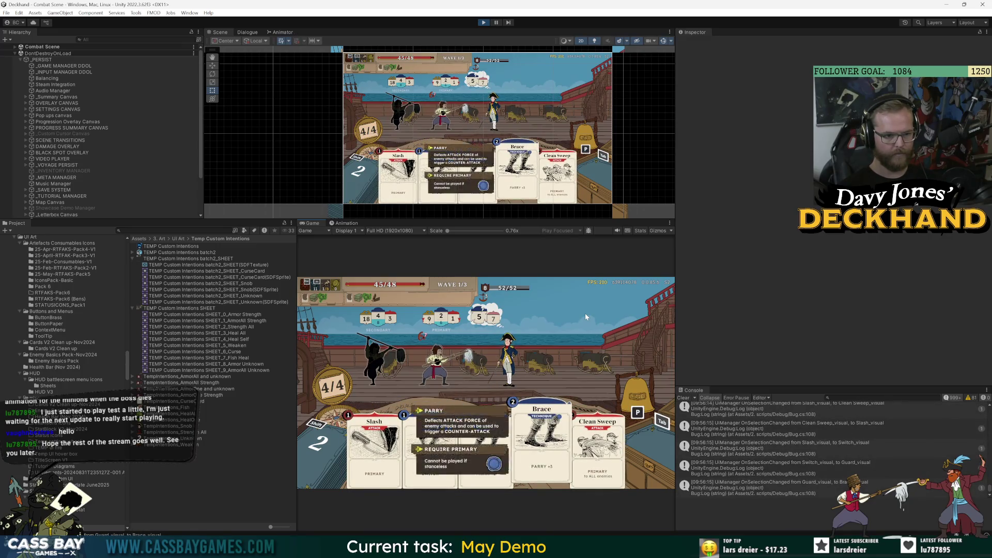
key(Return)
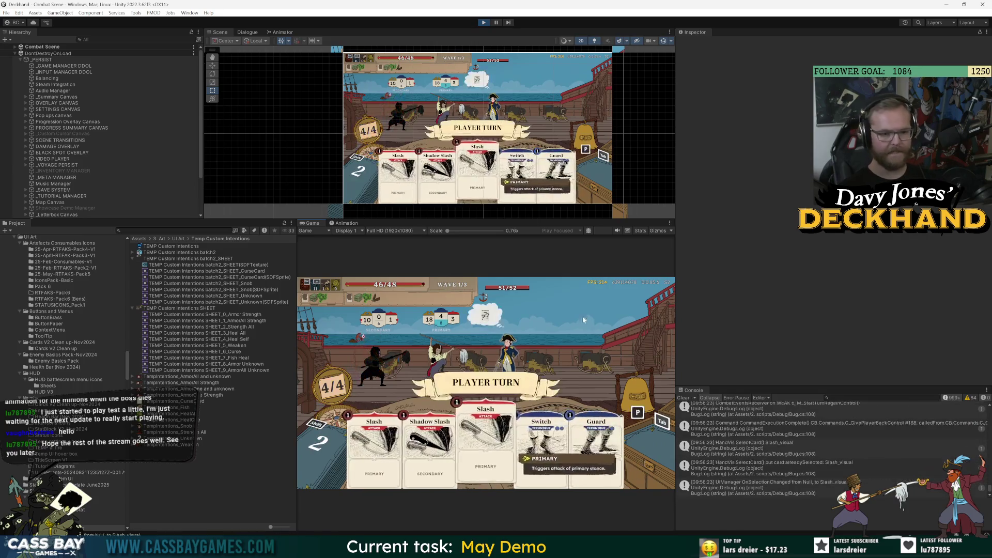
mouse_move(489, 319)
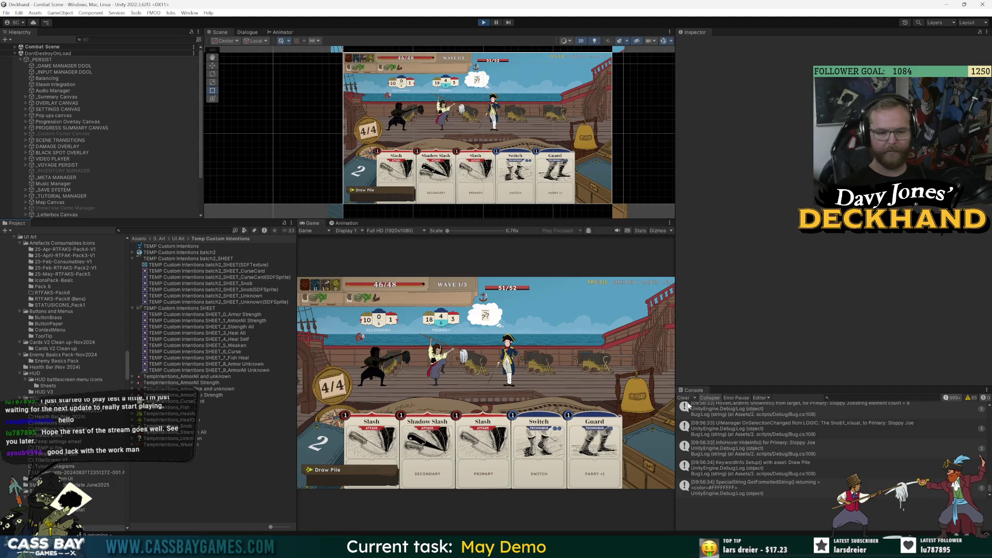
drag(676, 336, 719, 336)
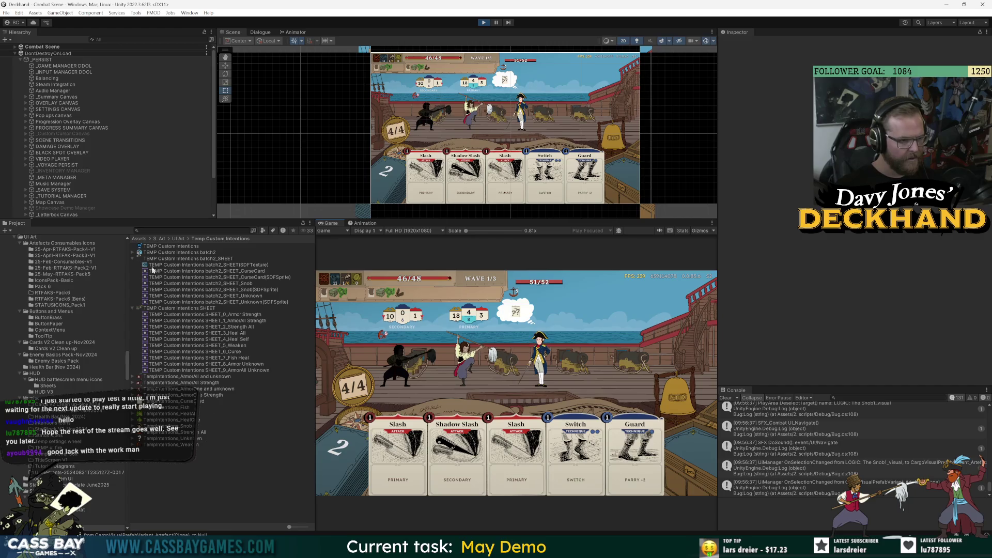
- Select LOGIC: The Snob1 and open its EnemyTurn_Snob_B2 scum turn asset
click(15, 46)
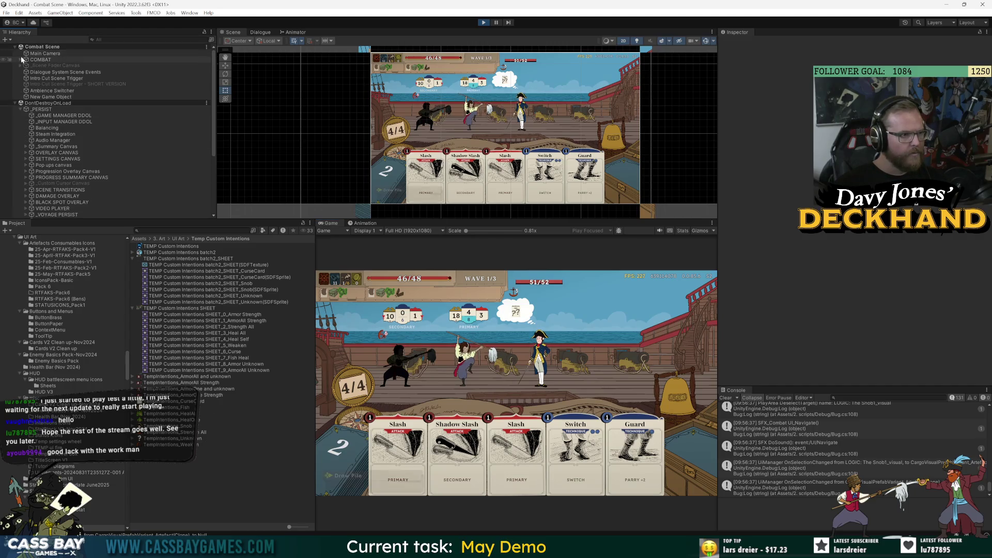
click(21, 60)
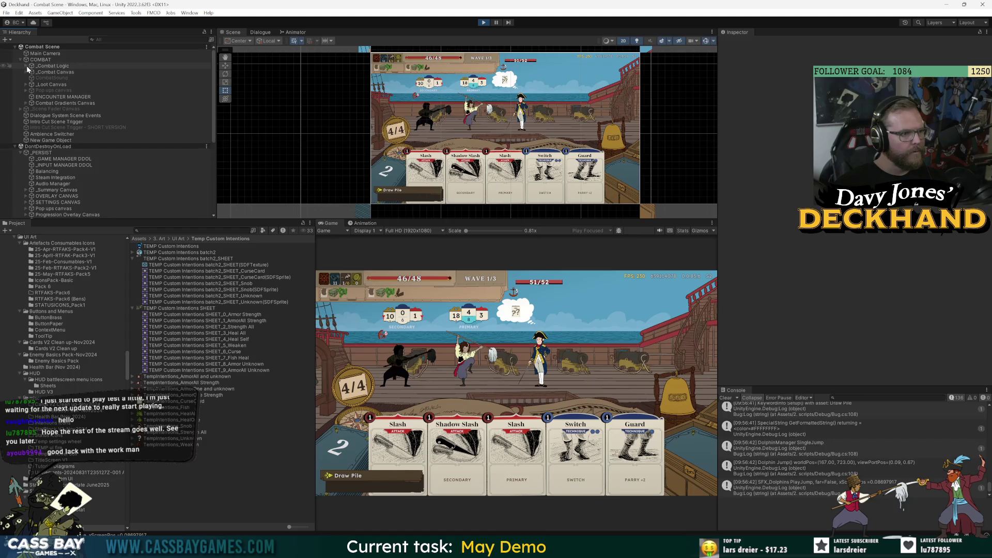
click(26, 66)
click(32, 84)
click(36, 91)
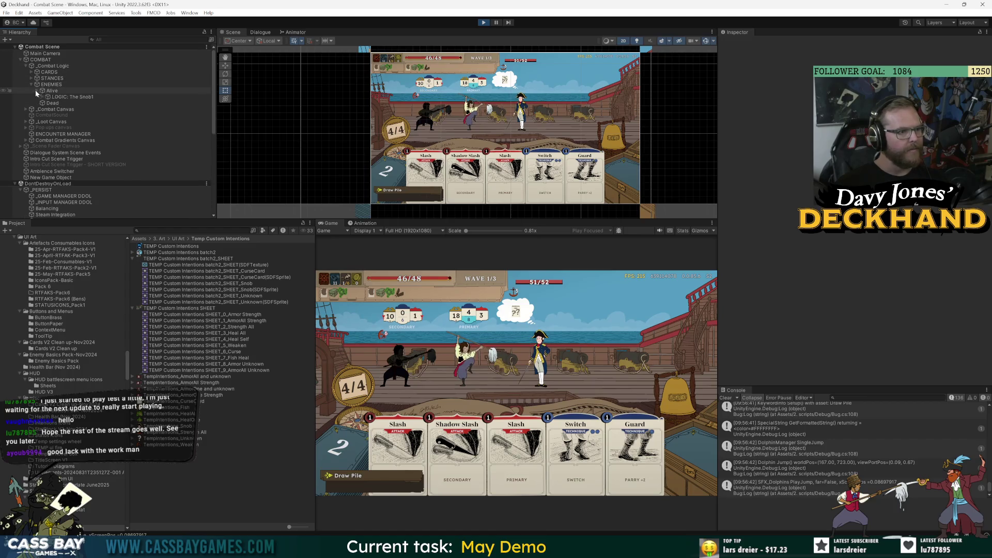
click(59, 97)
click(886, 261)
click(886, 261)
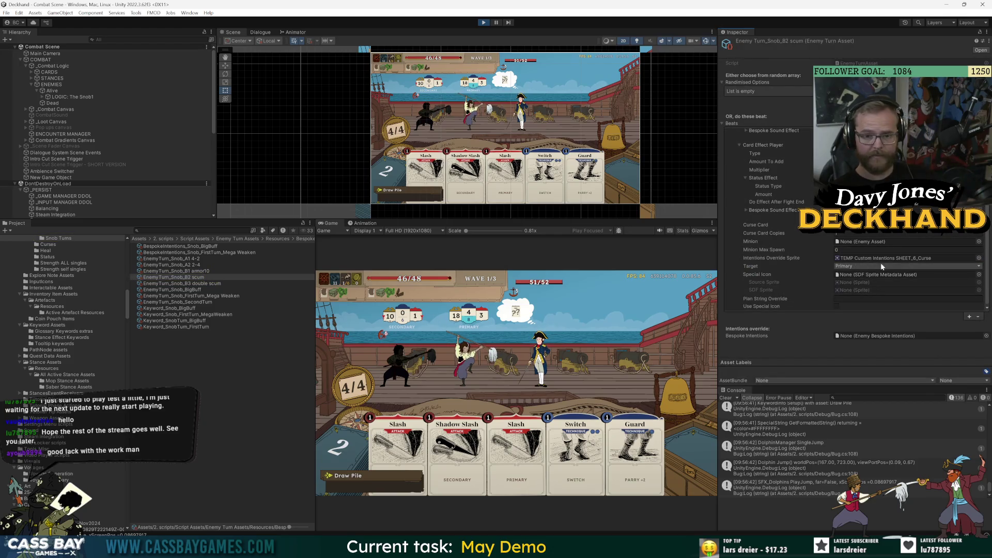
- Set the Intentions Override Sprite to None instead of the Curse sheet sprite
click(979, 258)
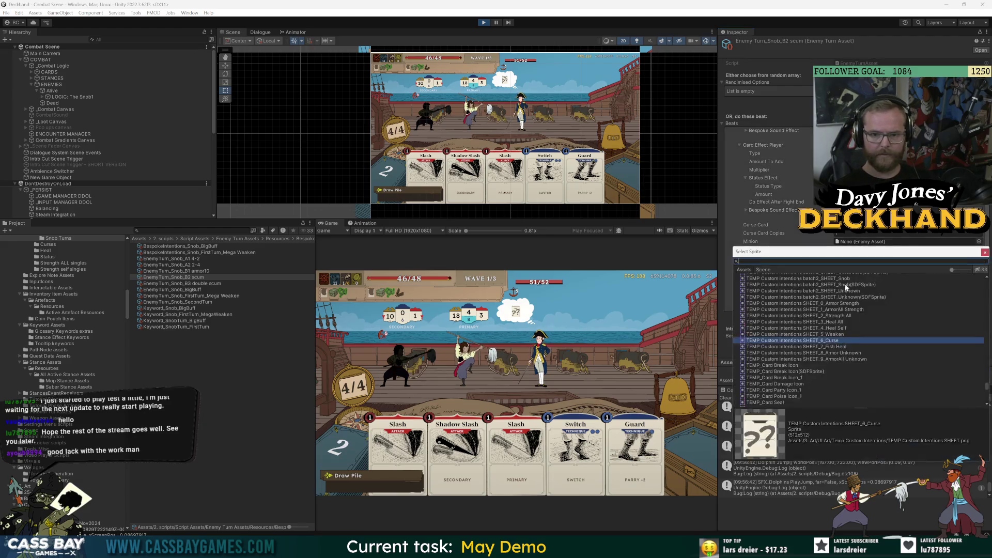
drag(988, 389, 984, 261)
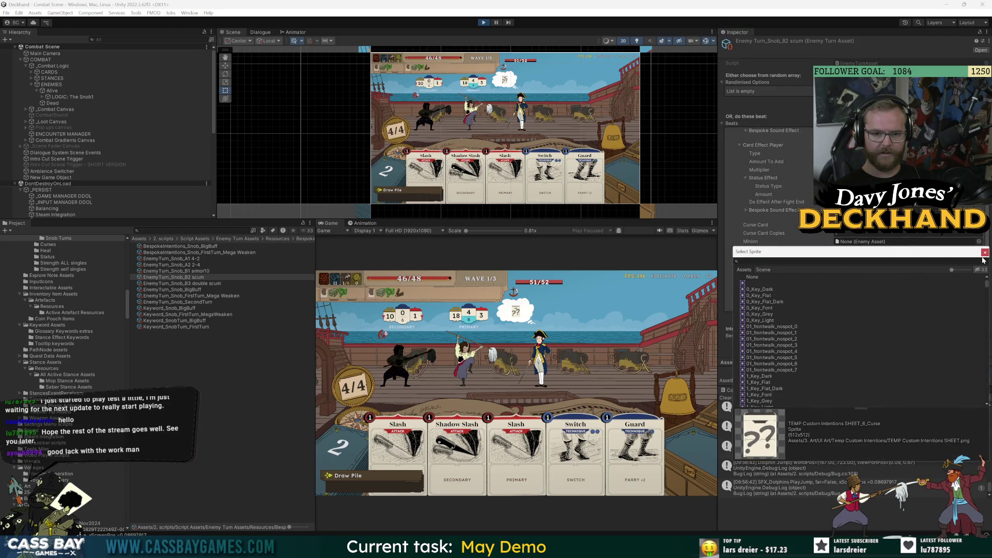
double_click(751, 278)
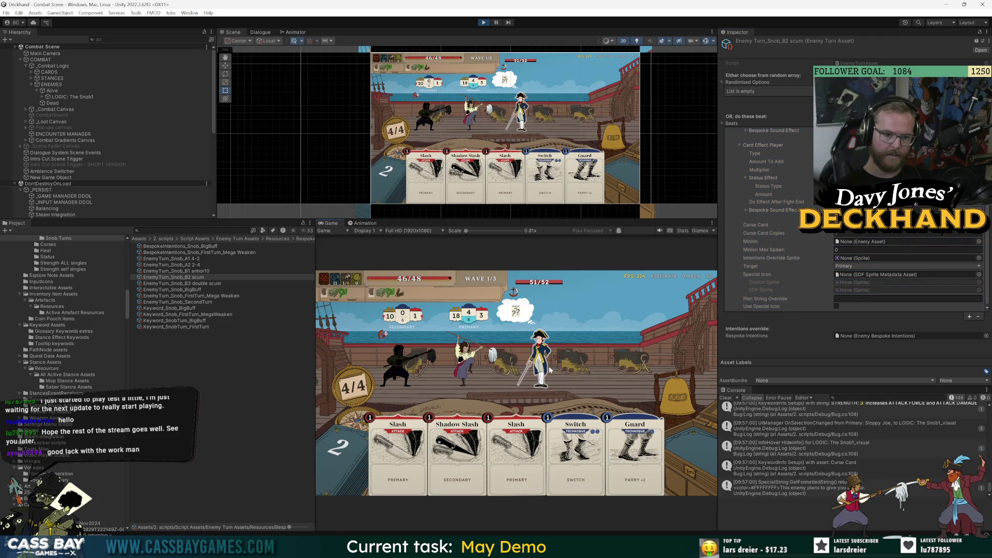
- End two turns so the Snob acts twice in the combat test
mouse_move(541, 357)
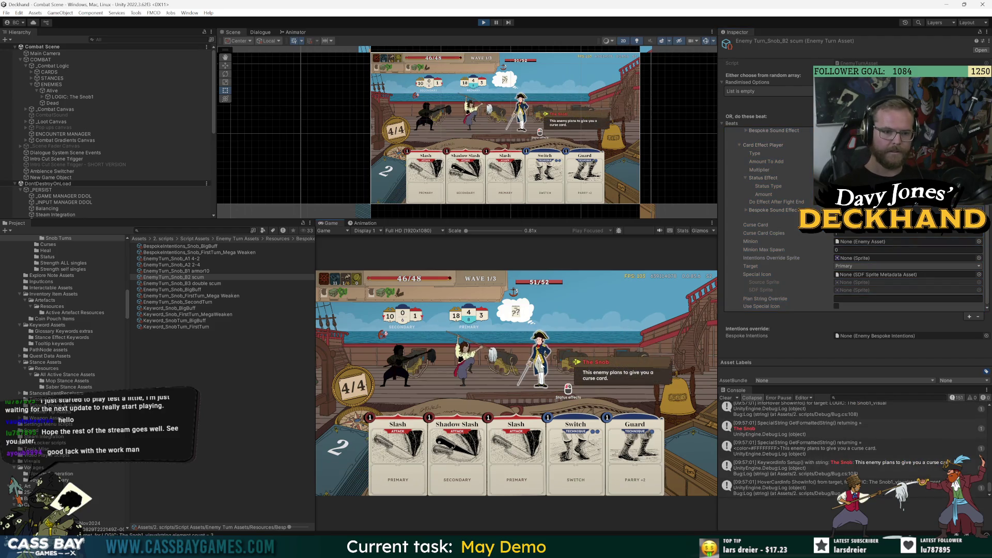
click(677, 397)
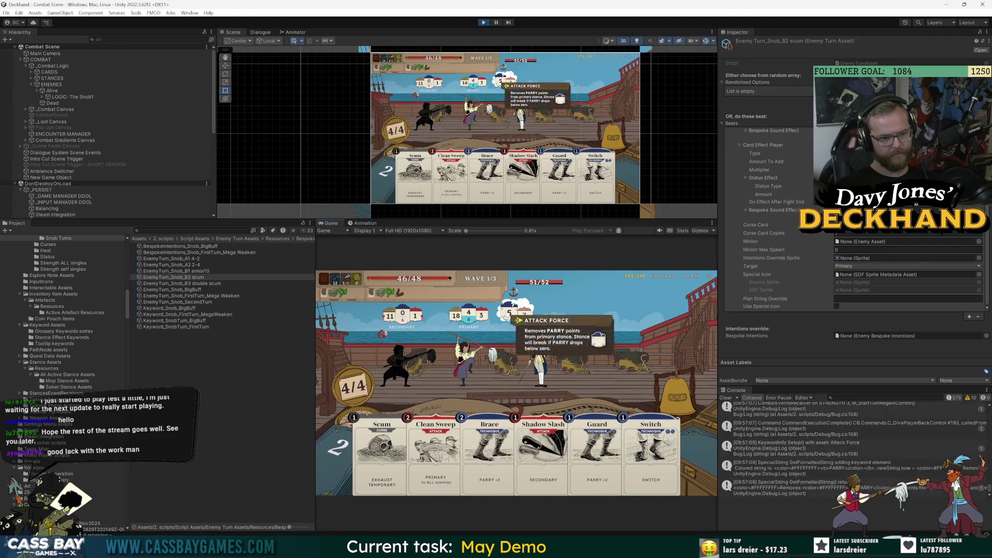
click(671, 389)
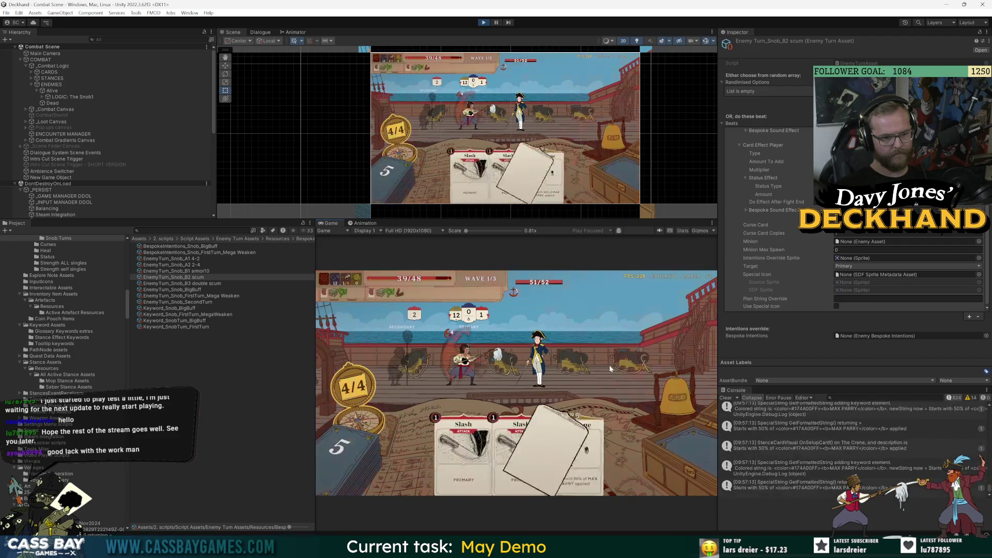
- Play The Crane stance card, then bring up the Minion field's enemy picker
mouse_move(516, 310)
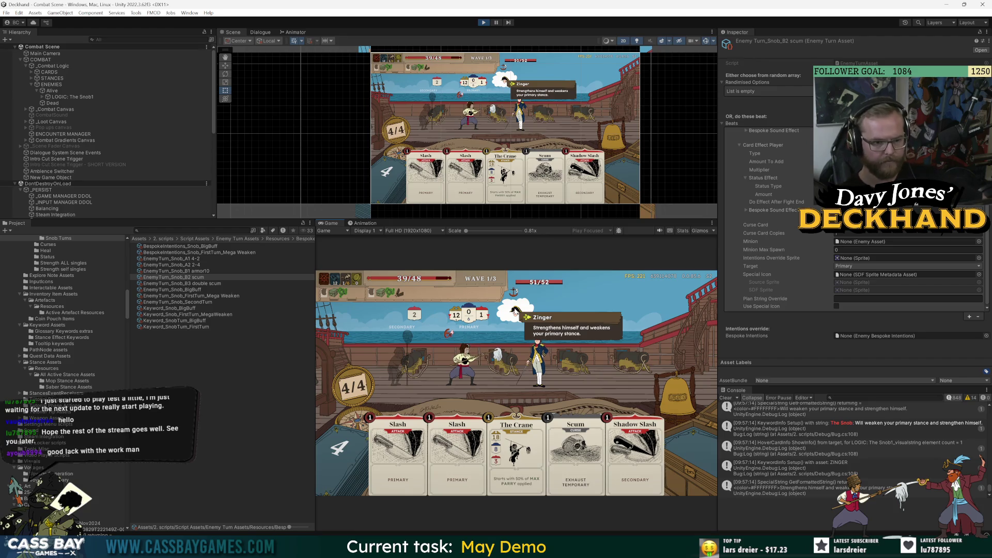
click(516, 450)
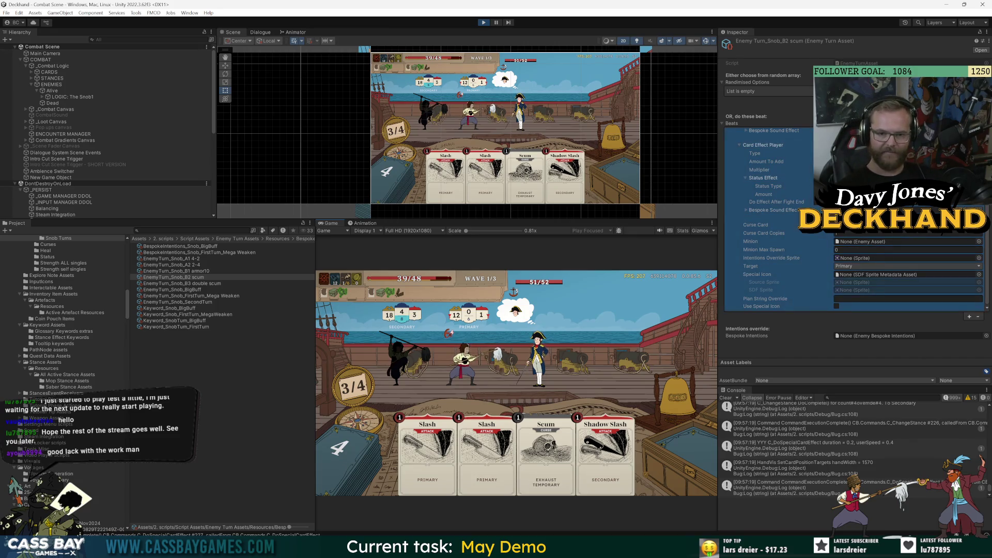
click(904, 242)
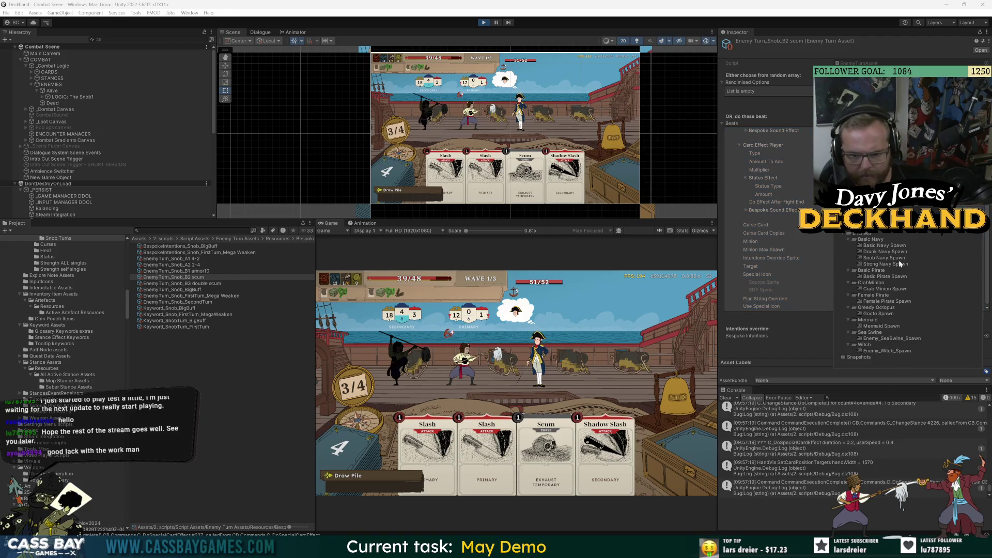
- Give EnemyTurn_Snob_BigBuff the TempIntentions_Snob sprite and BespokeIntentions_Snob_BigBuff intentions, then save
key(Escape)
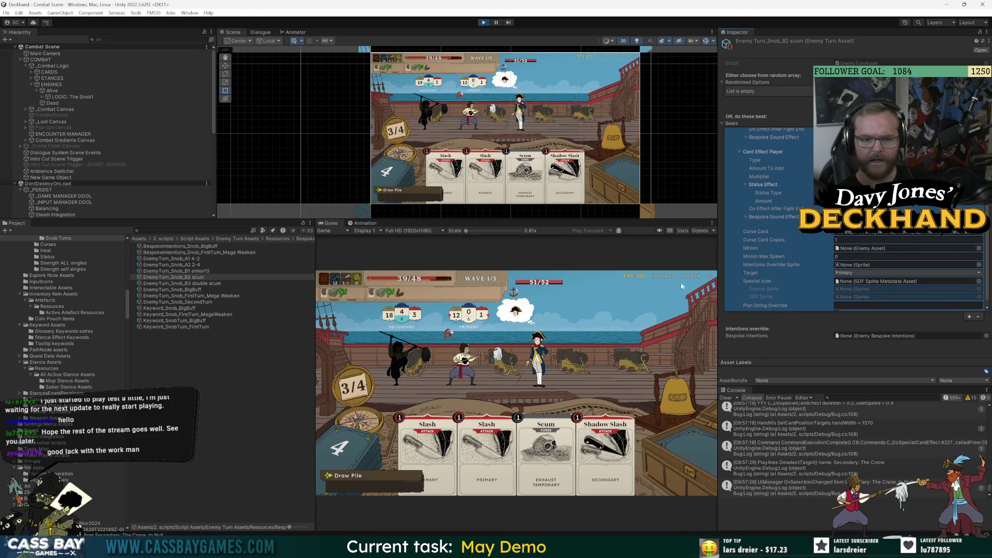
click(187, 290)
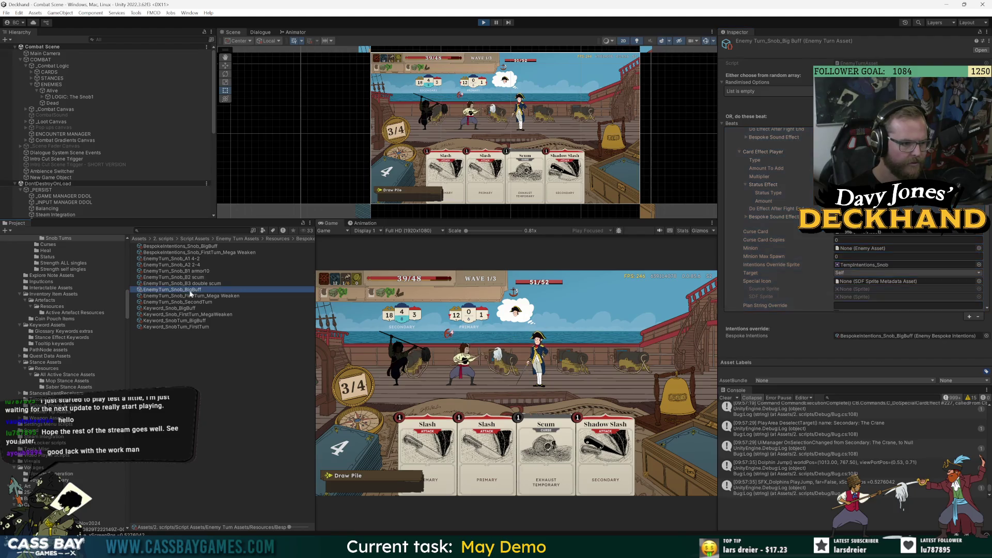
click(843, 252)
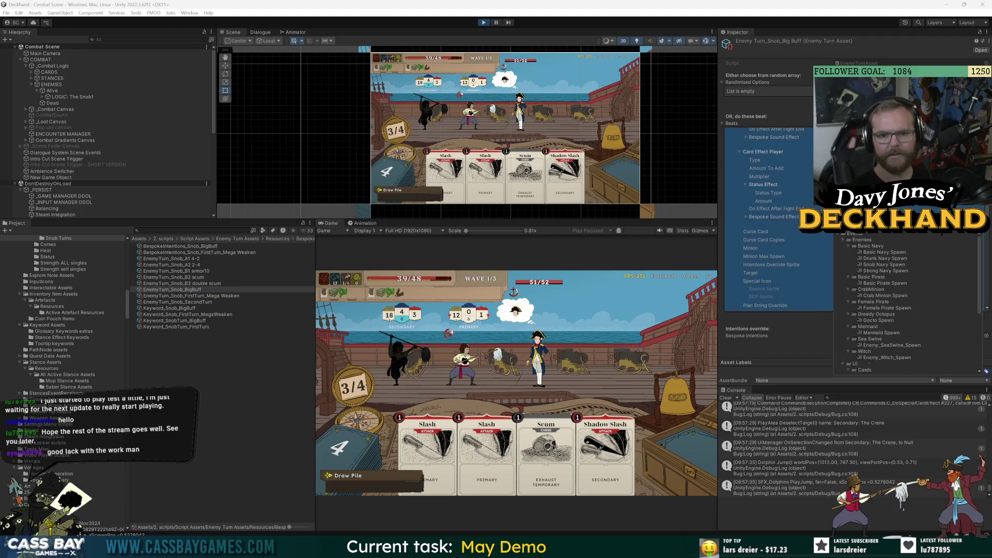
click(885, 271)
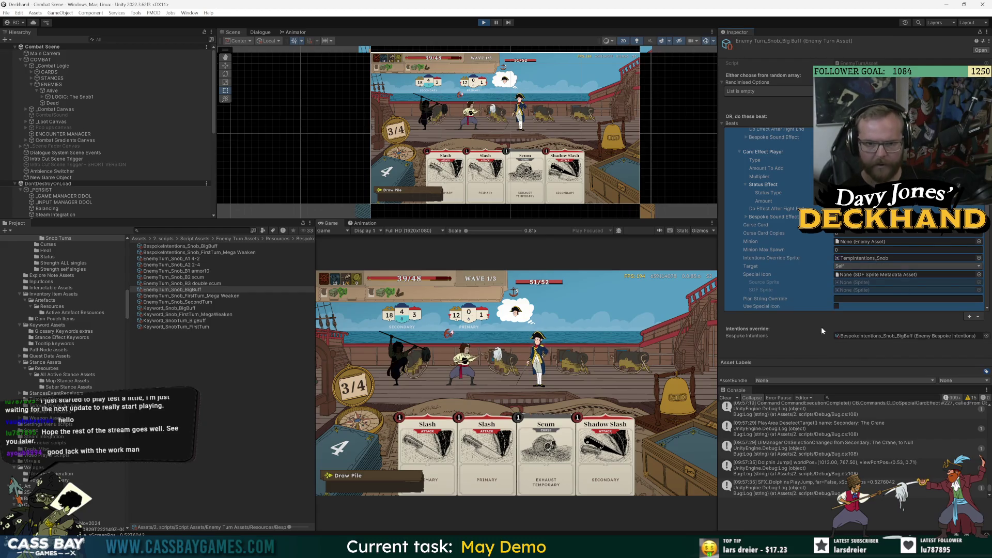
key(ctrl+s)
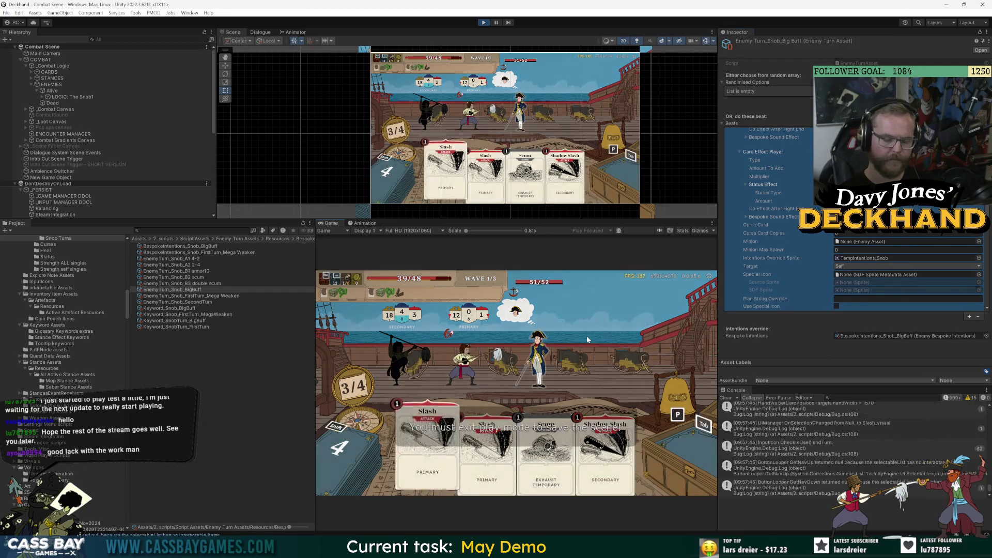
- Play Guard, Scum and Brace over three turns, taking the Snob's 10-damage attack, then check its curse intention
click(691, 396)
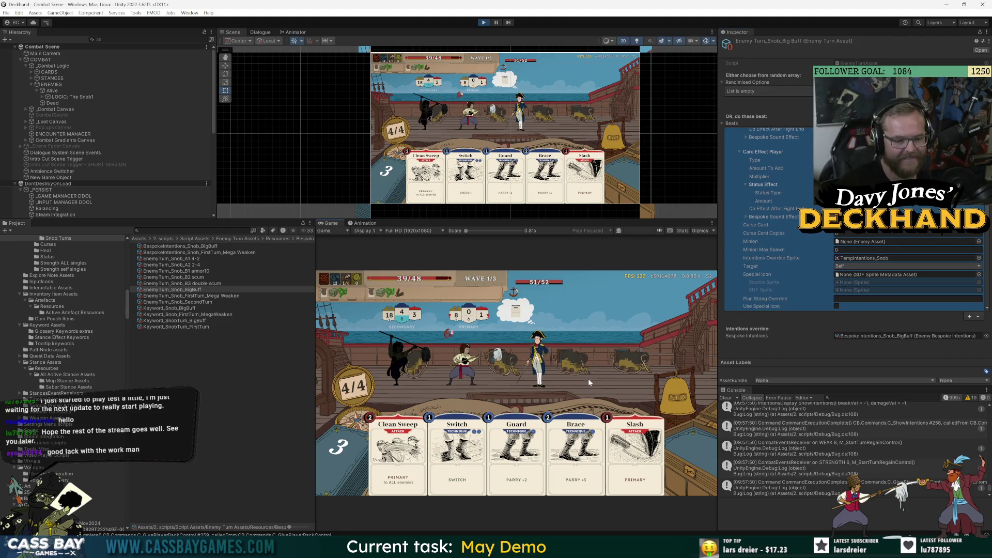
click(517, 444)
click(668, 400)
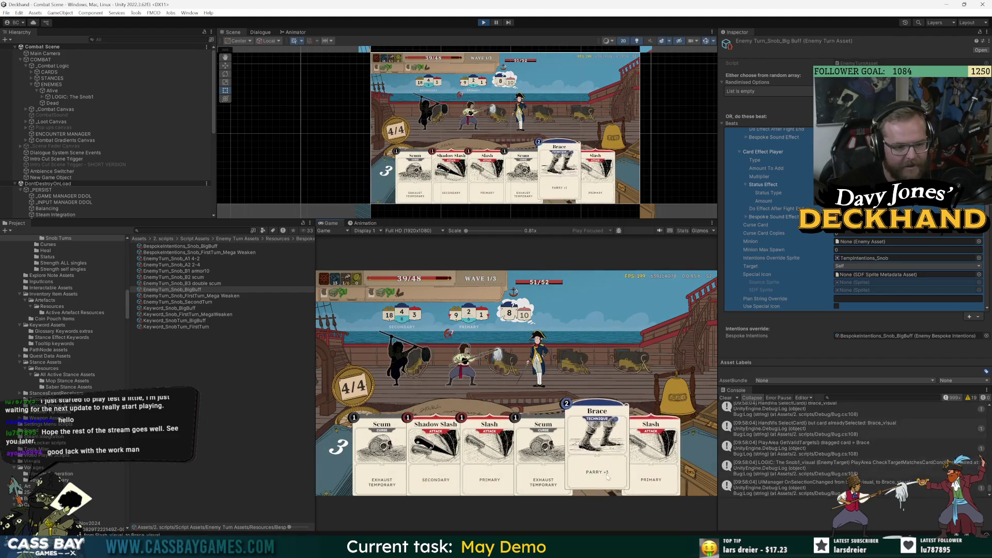
drag(383, 447, 510, 365)
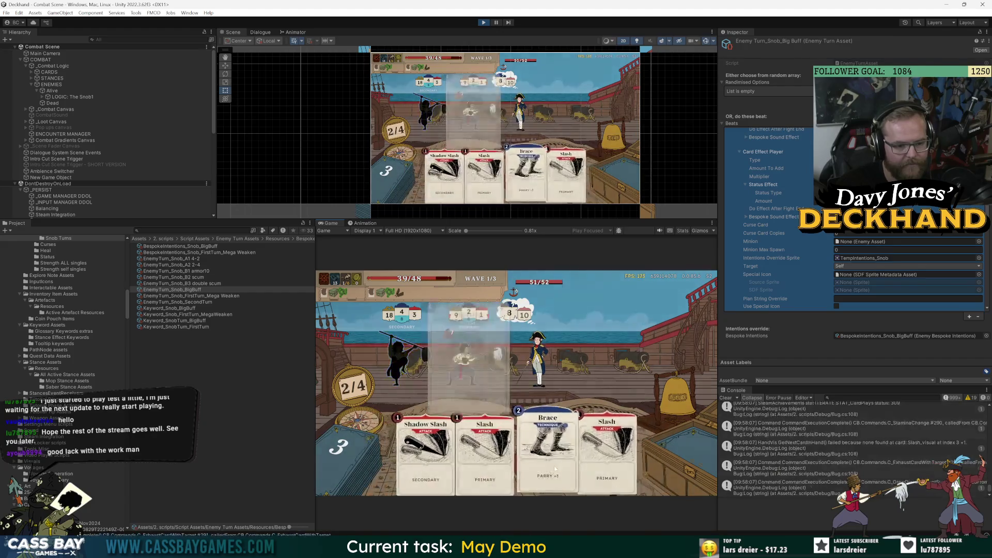
drag(554, 466, 512, 342)
click(687, 394)
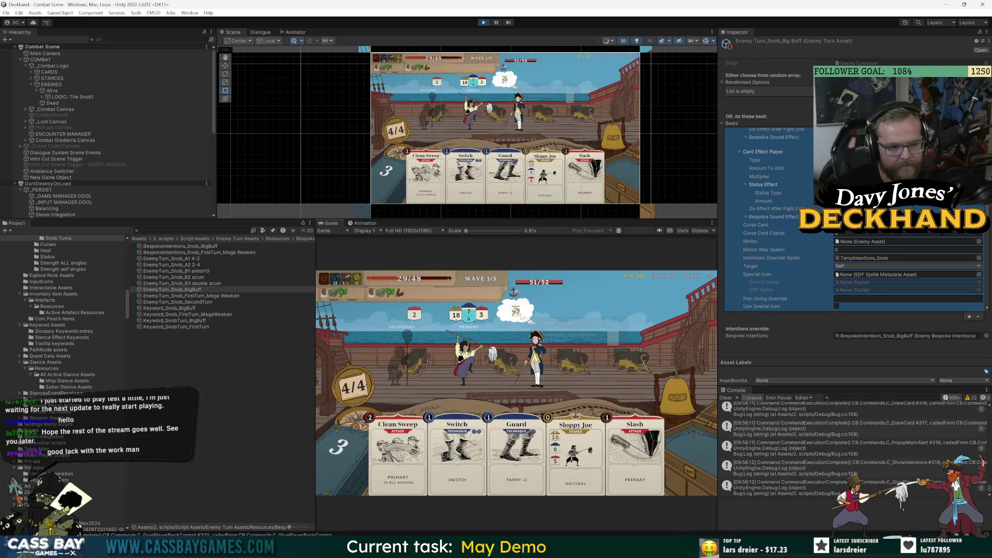
mouse_move(521, 317)
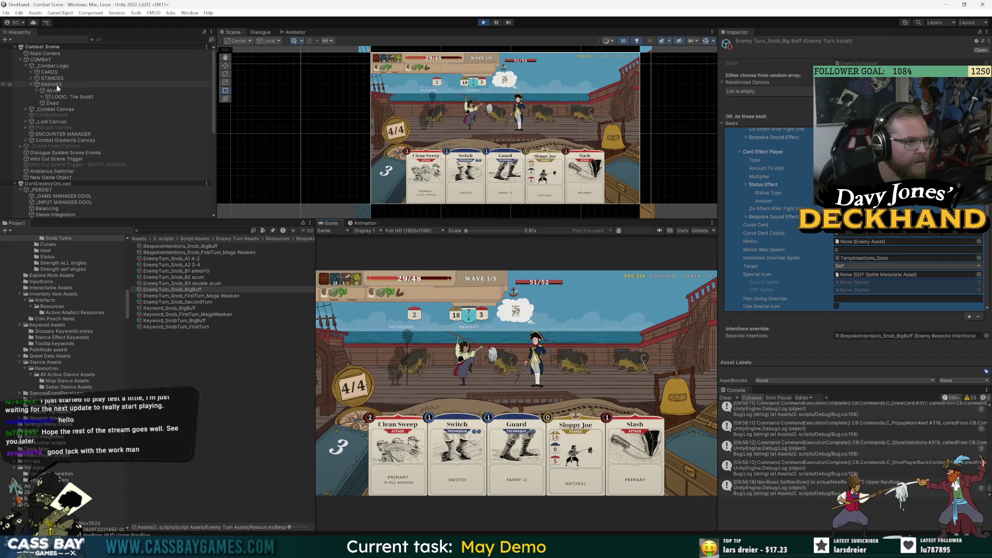
- Set the Snob's B3 double scum turn's Intentions Override Sprite to None
click(73, 97)
double_click(905, 258)
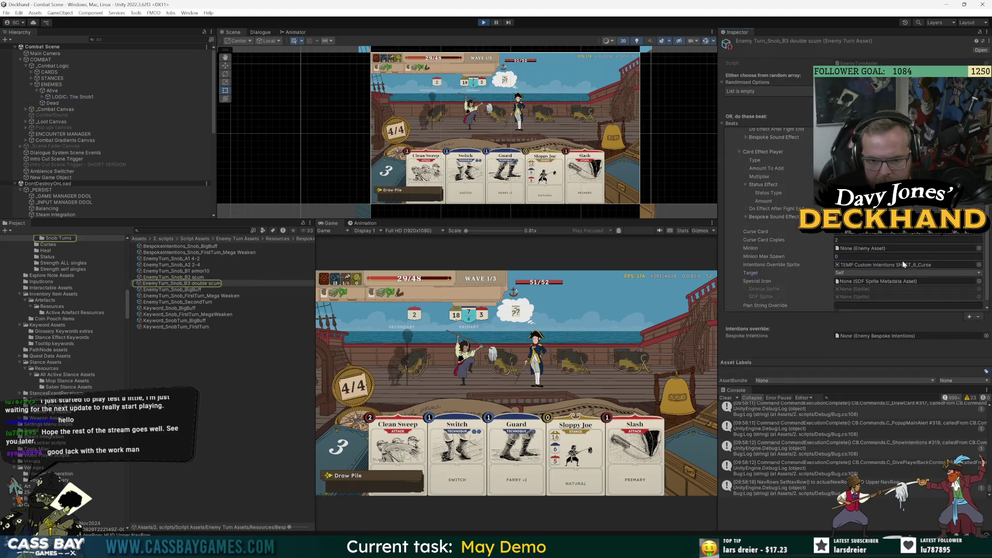
click(979, 264)
scroll(795, 293, up, 15)
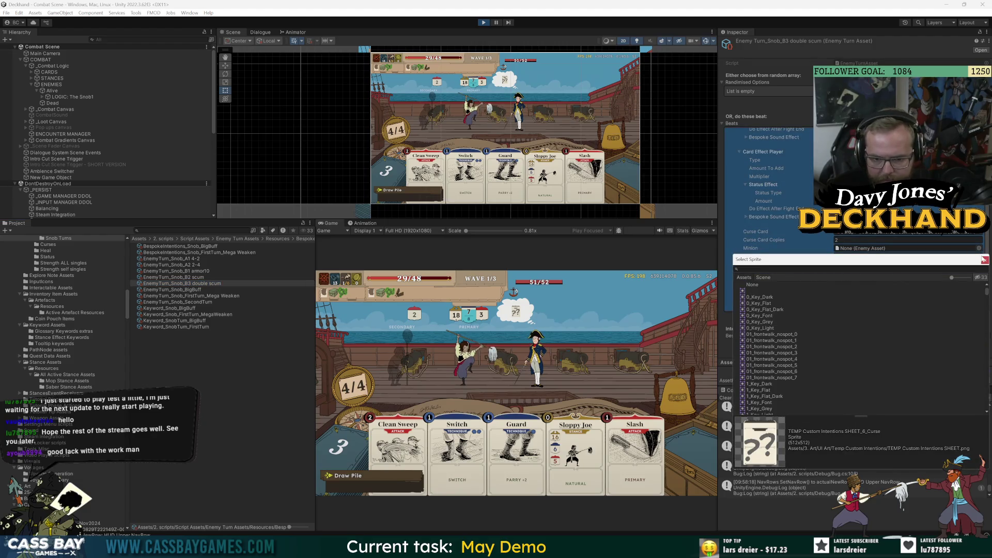
double_click(753, 285)
scroll(761, 199, up, 4)
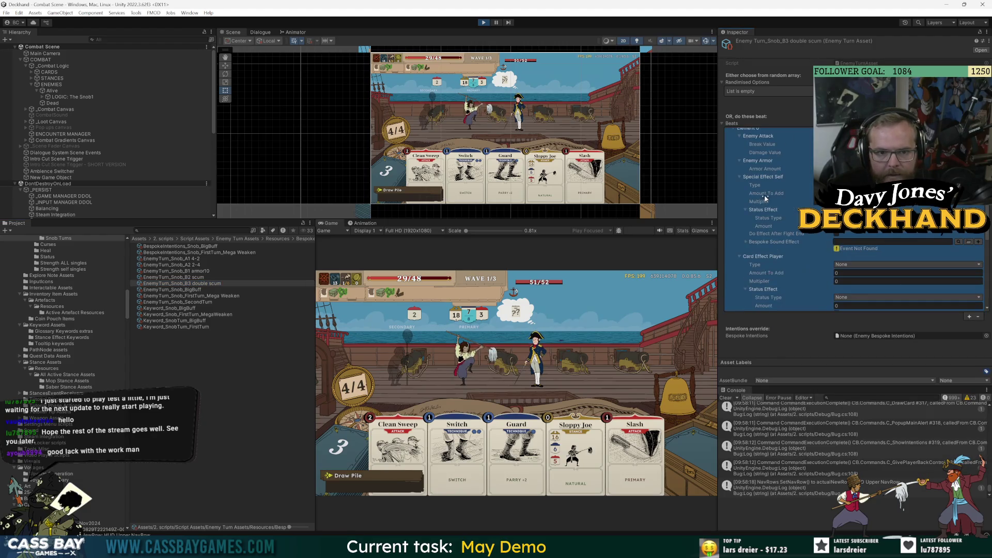
scroll(747, 216, down, 5)
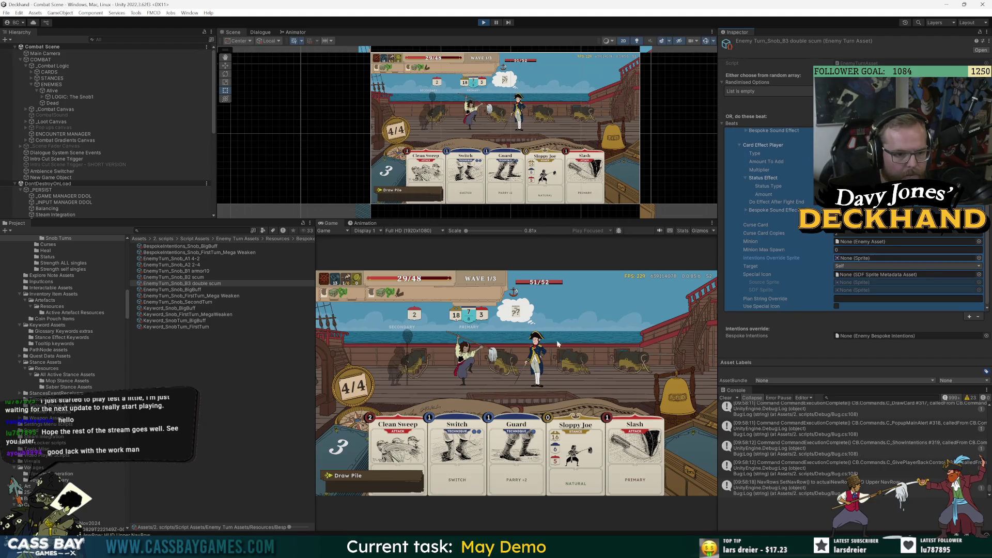
key(space)
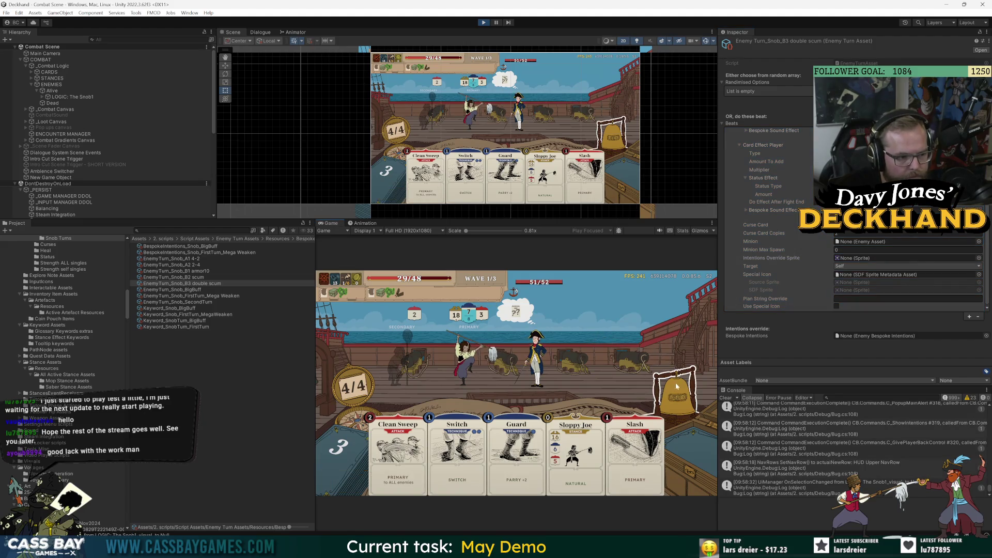
- Set the B1 armor10 turn's Intentions Override Sprite to None and end the turn
click(181, 263)
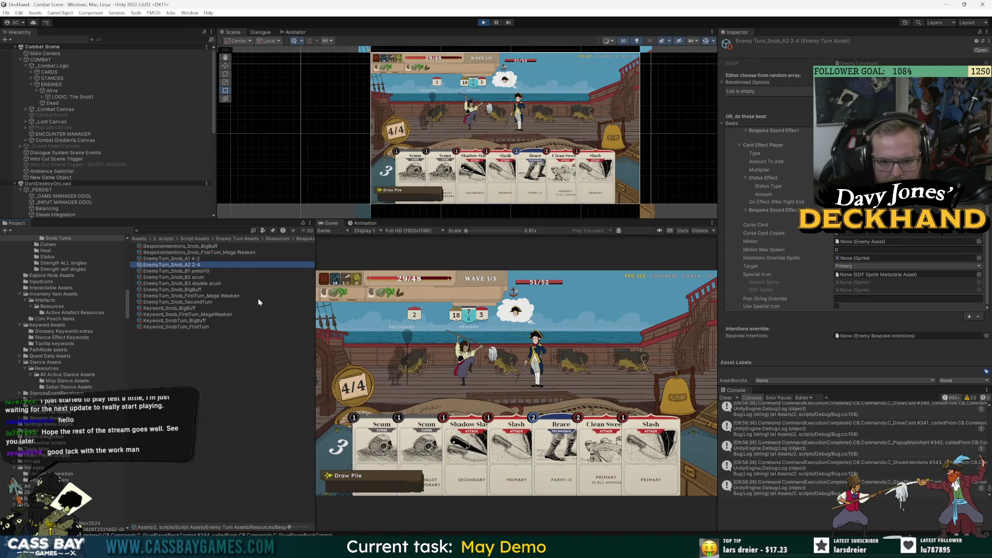
click(200, 273)
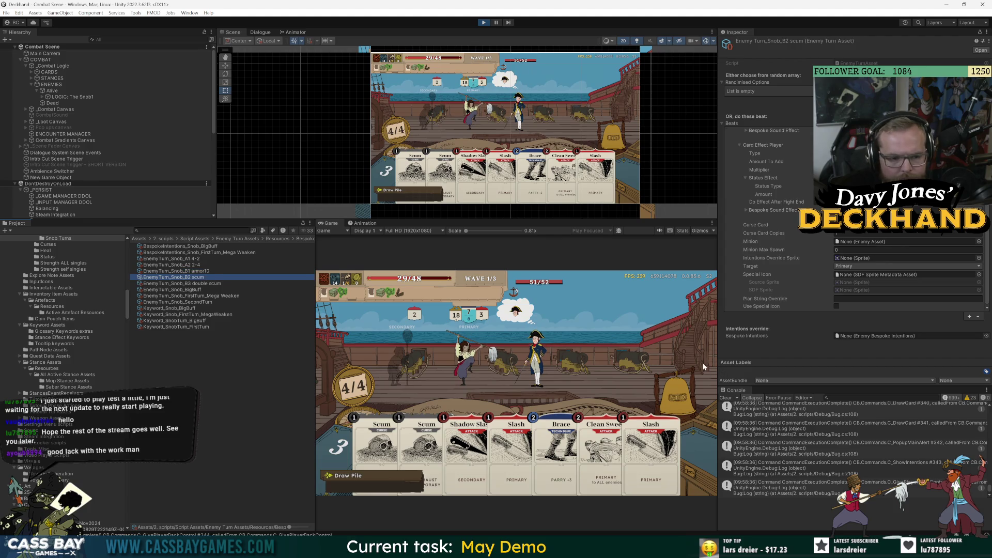
click(979, 258)
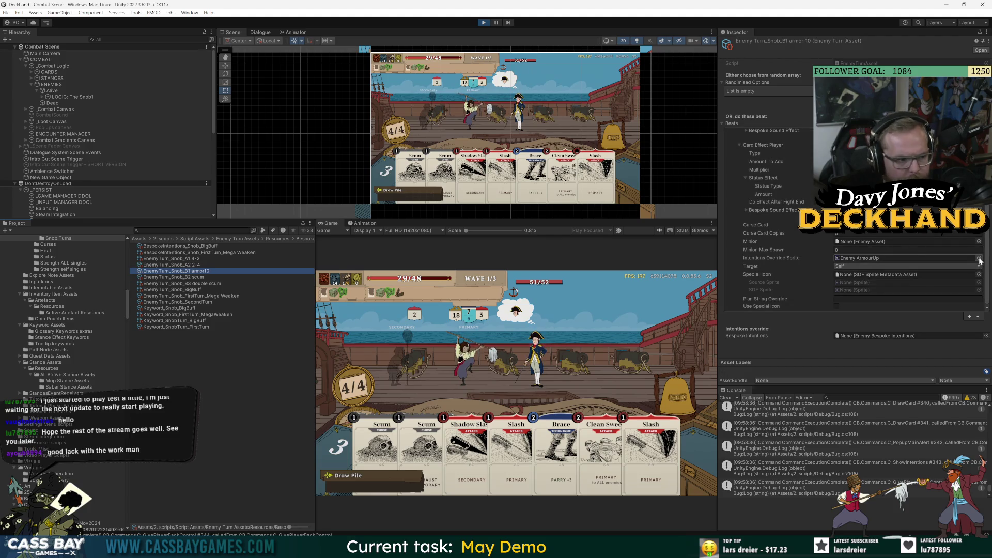
scroll(827, 336, up, 10)
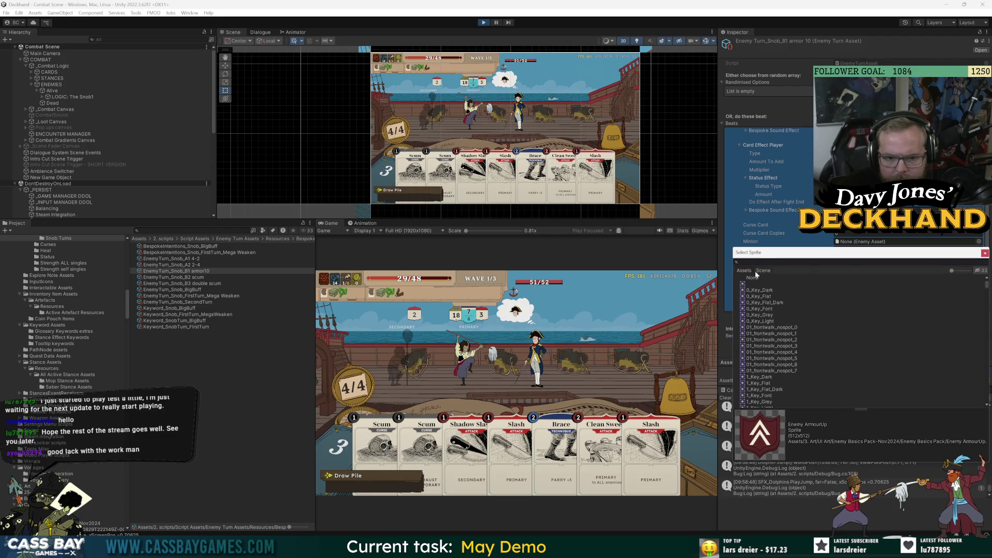
double_click(761, 278)
scroll(789, 263, up, 3)
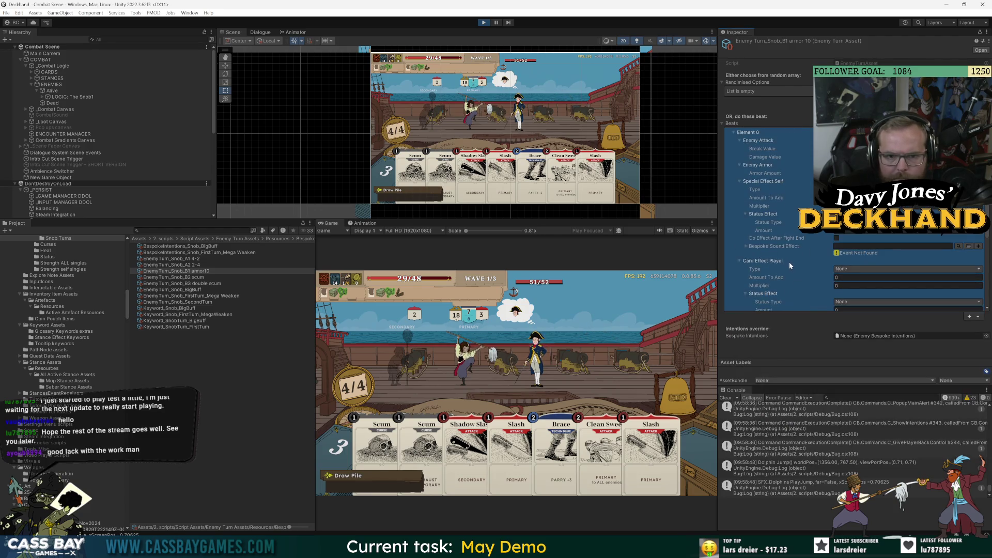
scroll(790, 260, up, 2)
scroll(789, 261, up, 2)
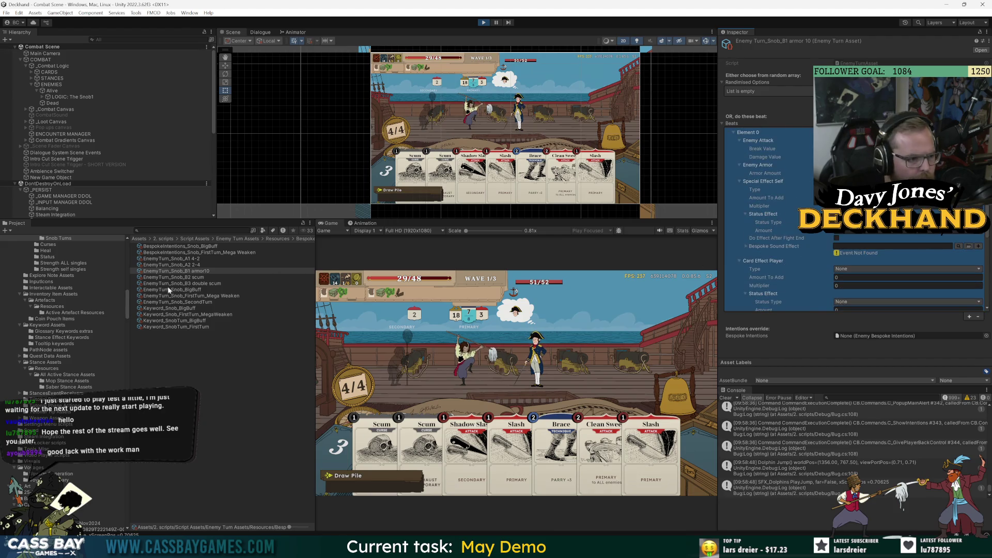
click(520, 395)
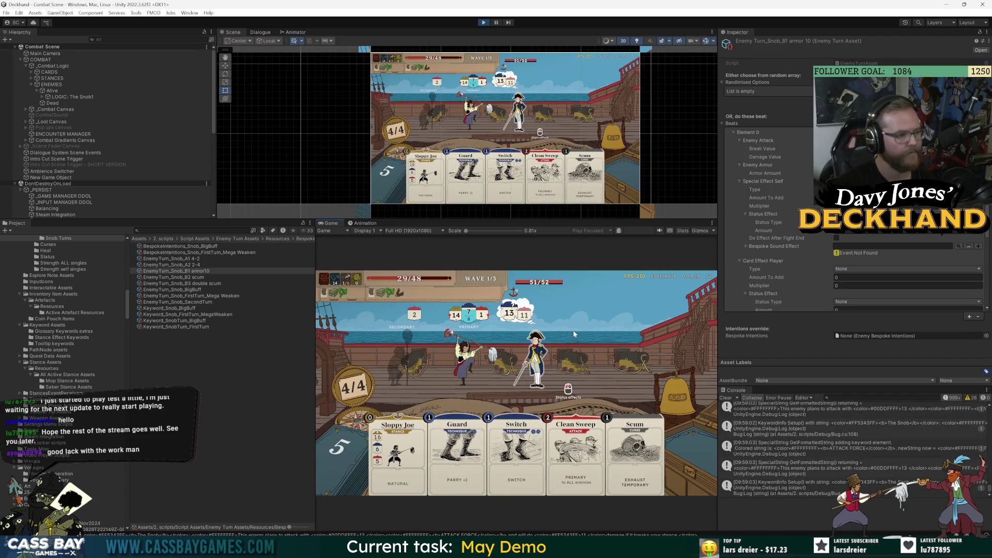
- Play Guard and Scum with the keyboard, then end the turn and take the Snob's attack
mouse_move(576, 331)
key(Left)
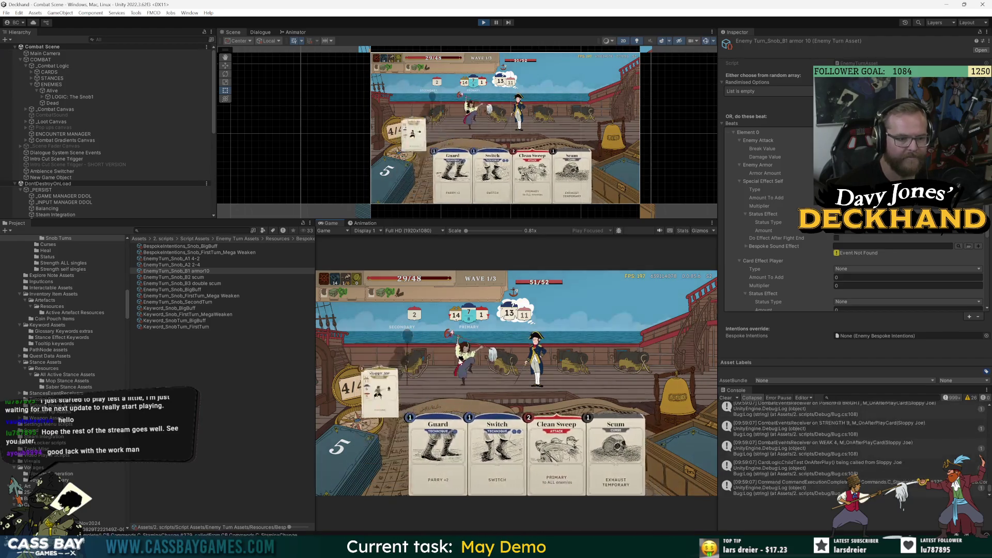
key(Return)
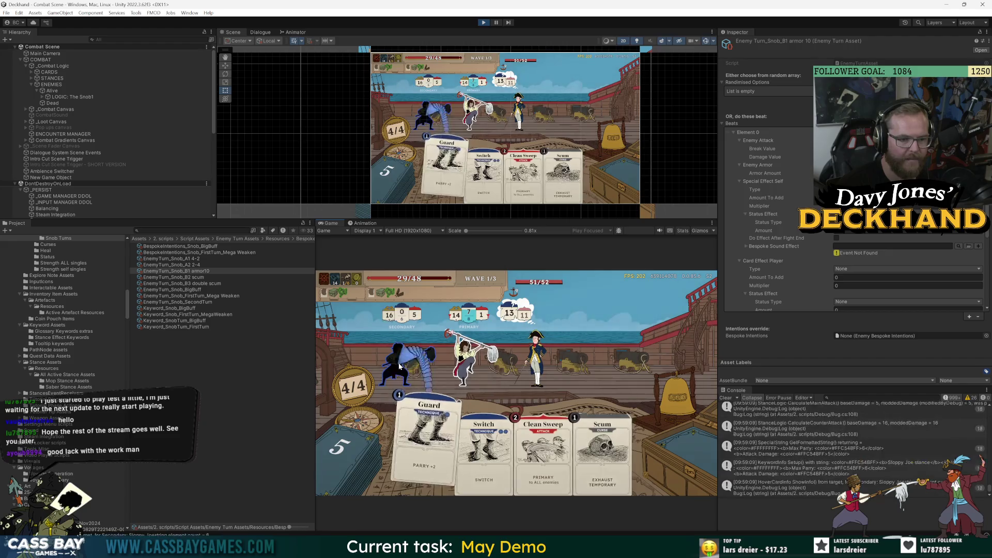
key(Left)
key(Return)
click(679, 407)
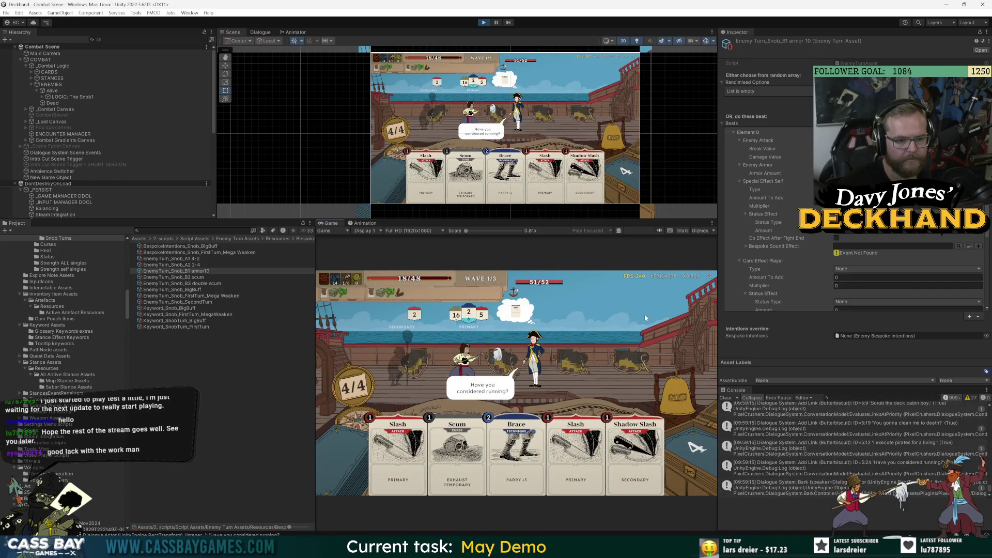
- Finish the fight with Slash, Scum and Guard via hotkeys, then return to the main menu
key(1)
key(3)
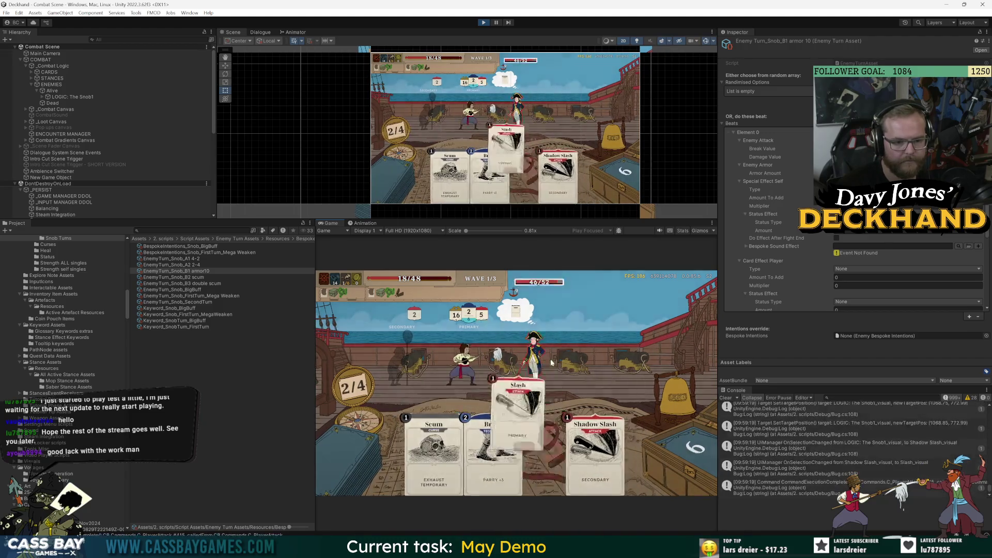
key(e)
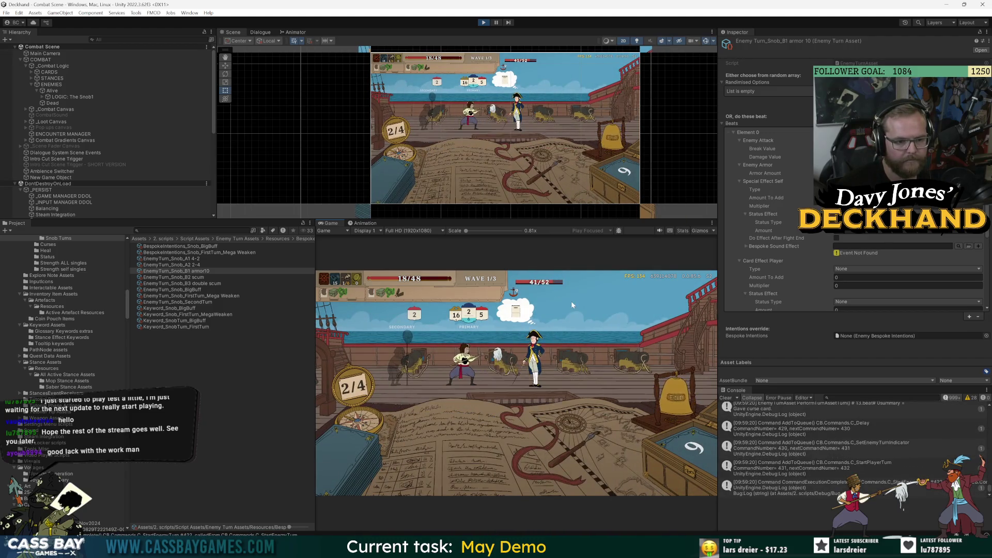
key(1)
key(1)
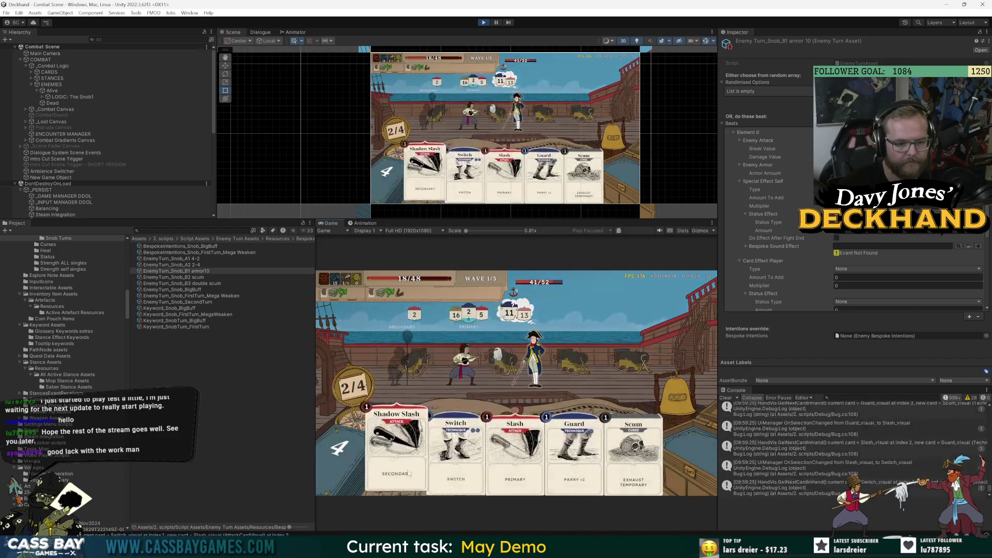
key(4)
key(e)
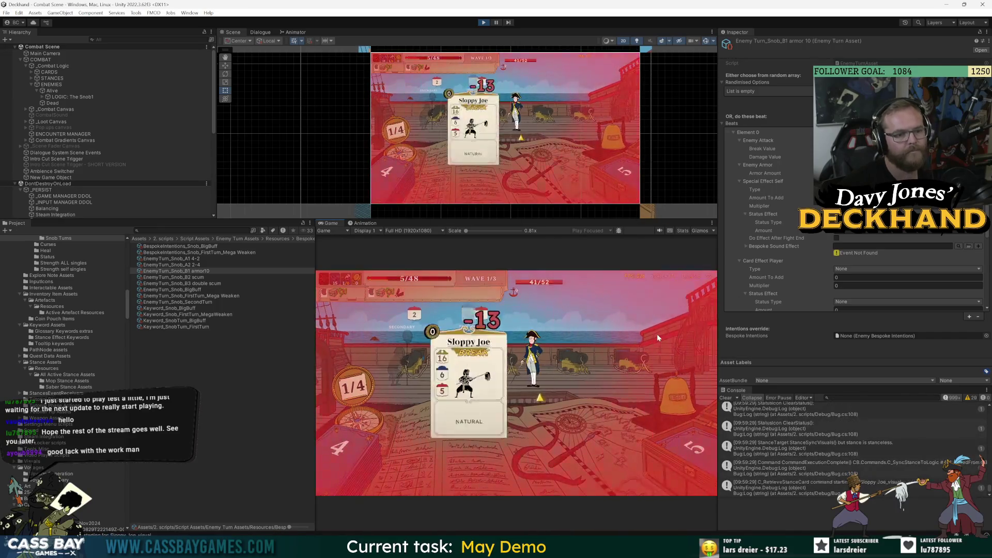
key(e)
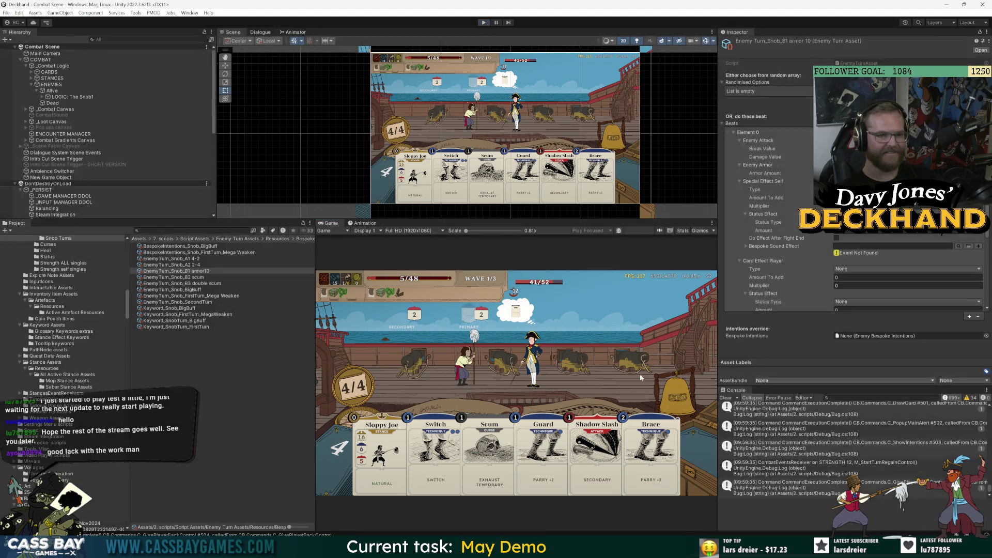
click(612, 315)
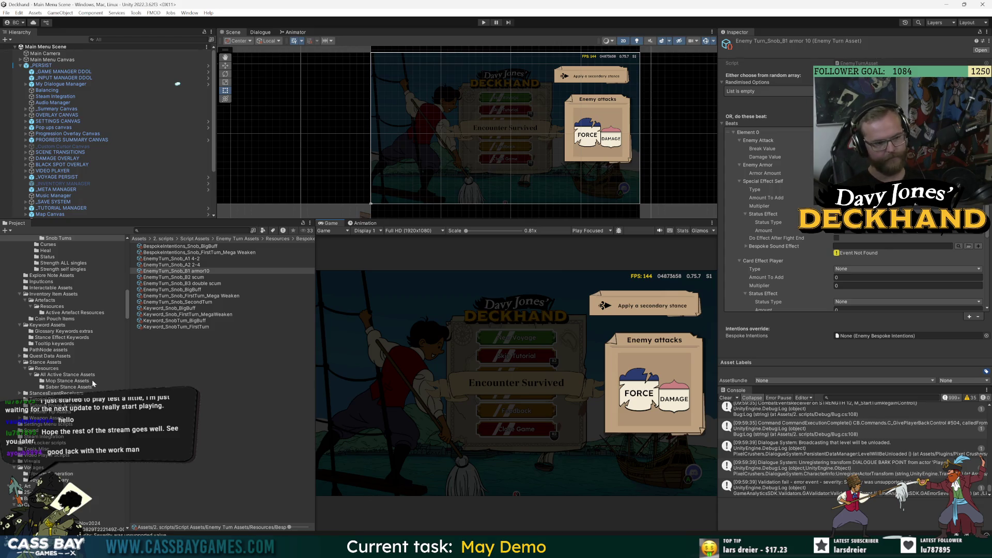
click(198, 423)
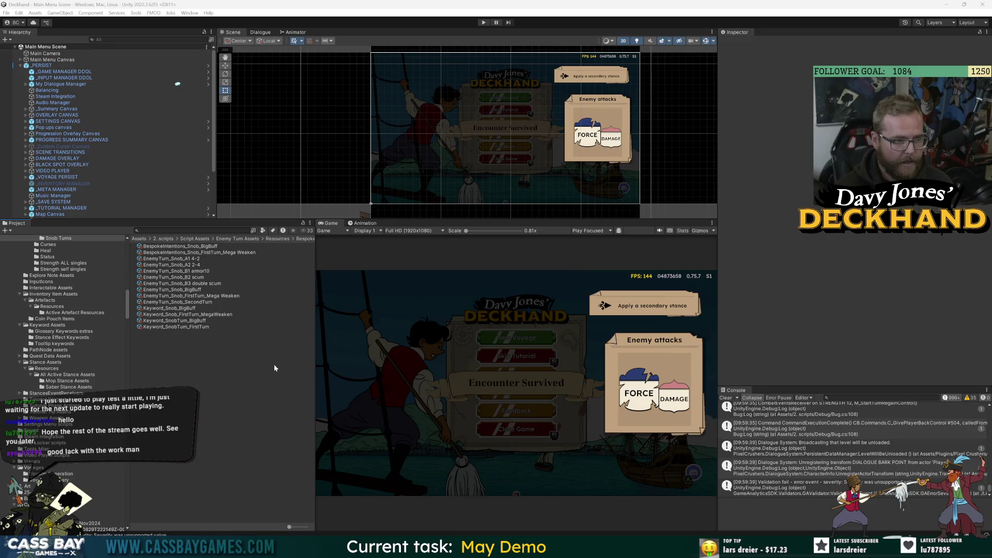
- Review the _PERSIST prefab's pending overrides without applying them
click(72, 177)
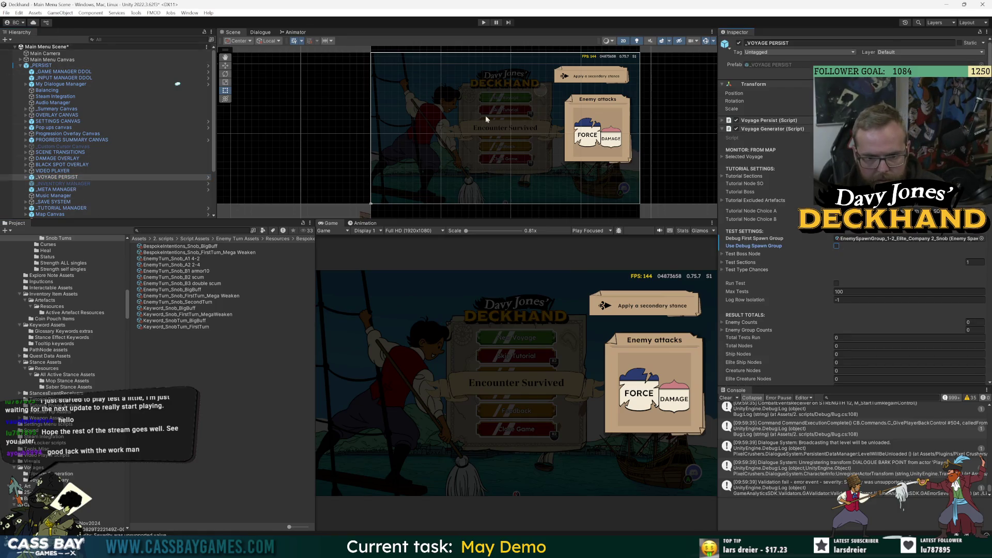
click(44, 66)
click(783, 72)
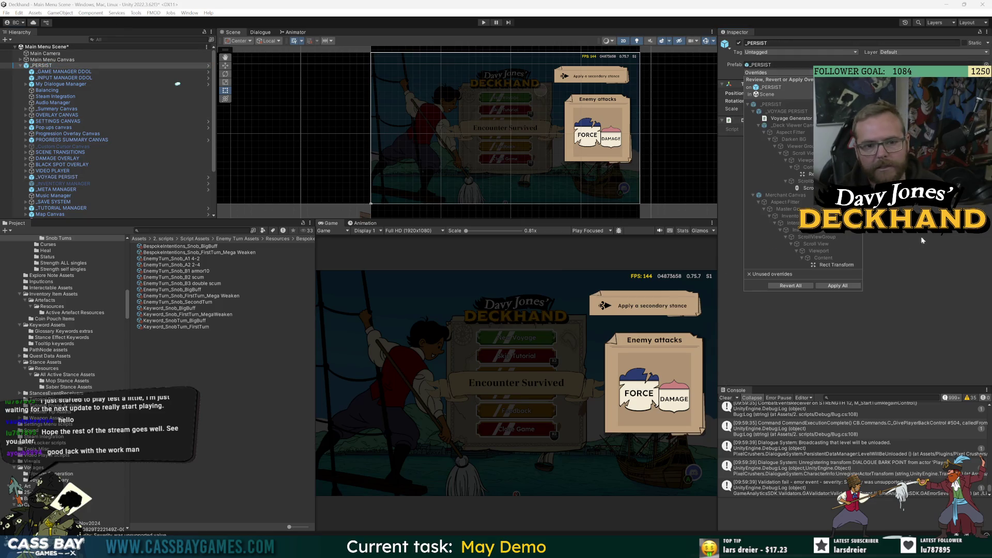
click(865, 277)
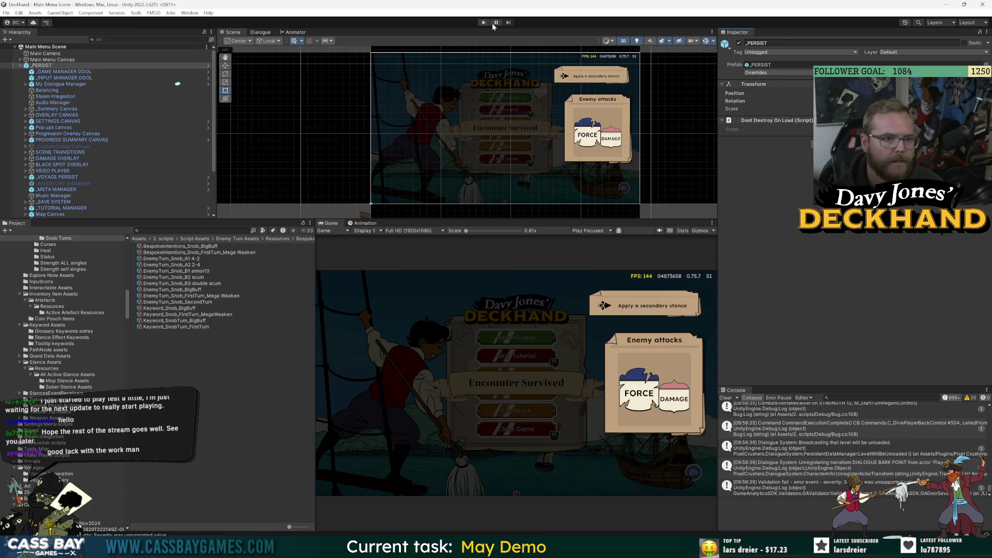
- Enter Play mode, abandon the current voyage with score 0, and resurrect the character
click(484, 22)
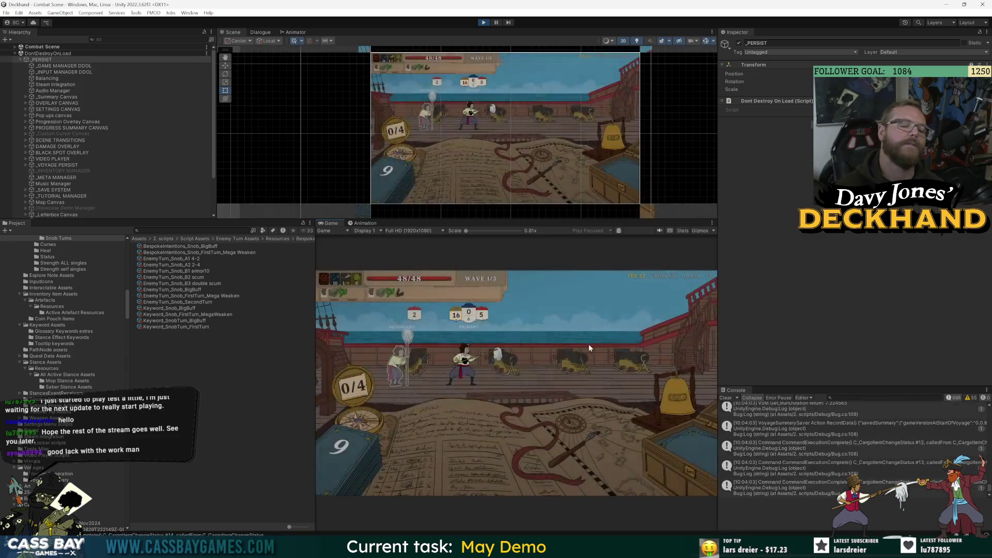
key(Escape)
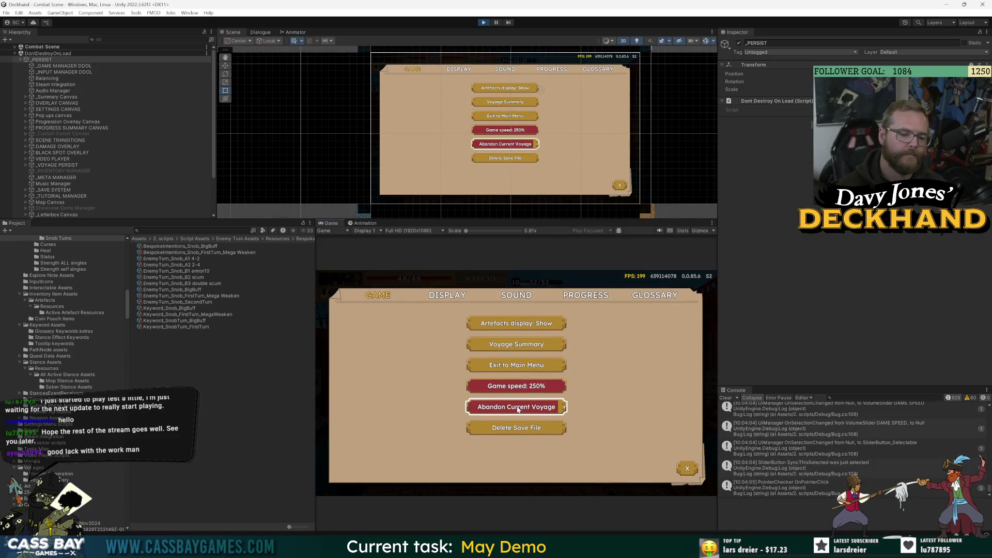
key(Escape)
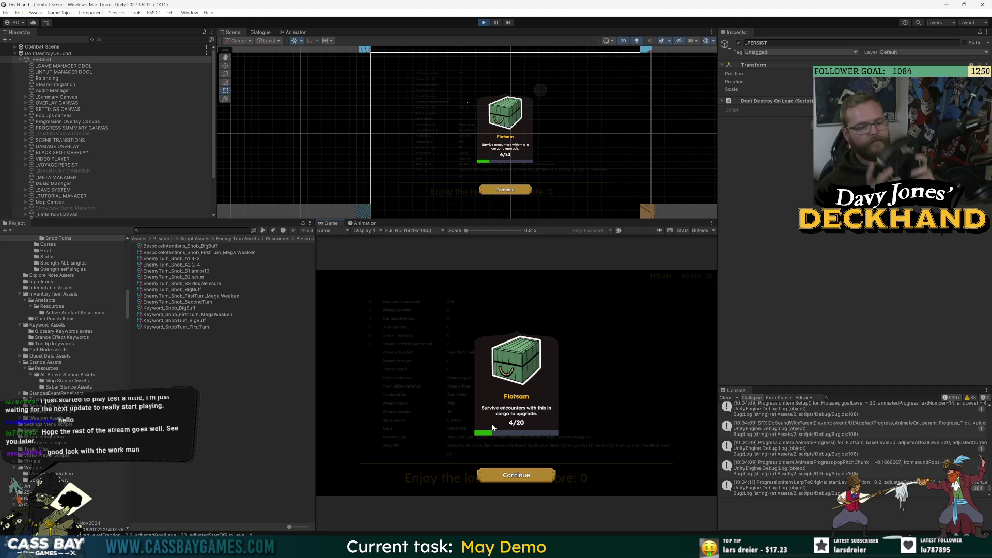
click(512, 471)
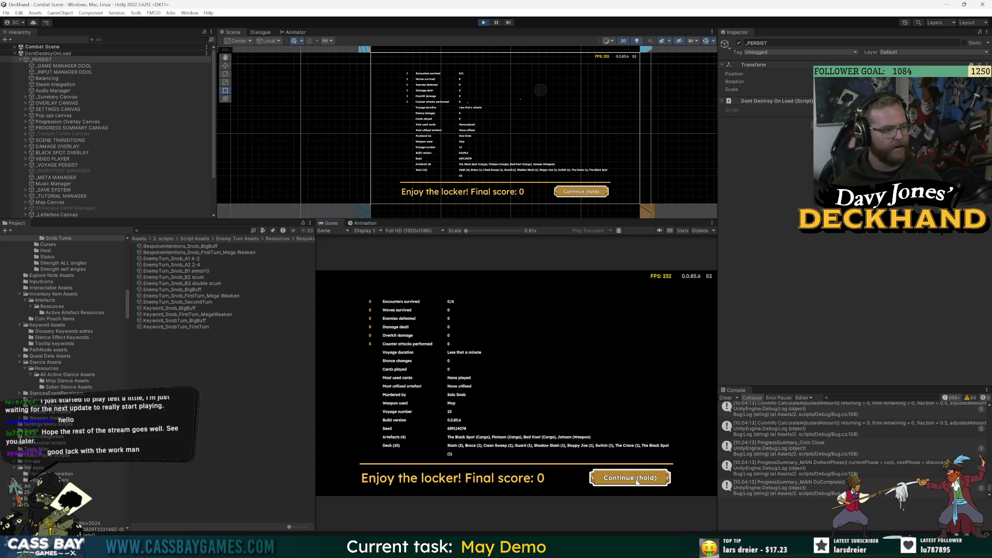
click(637, 475)
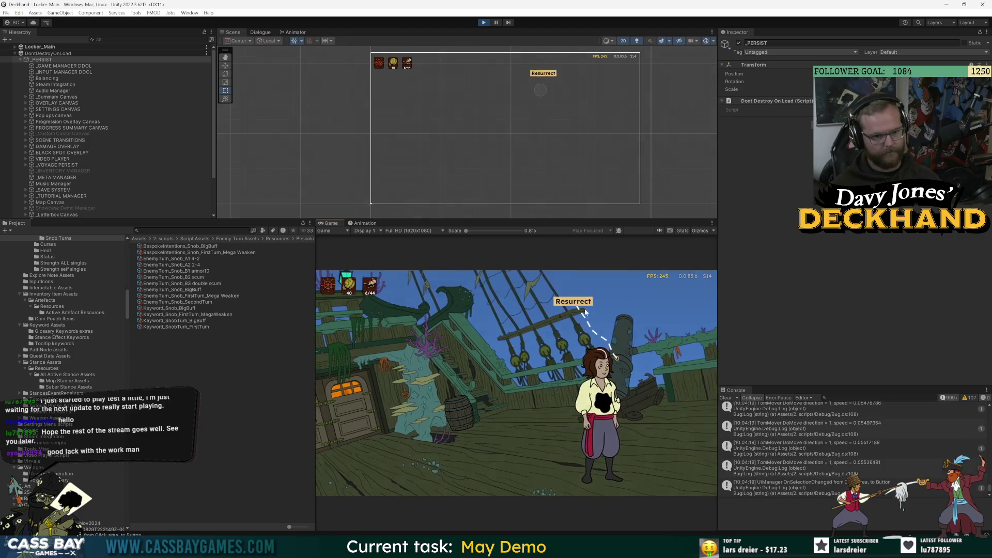
click(584, 309)
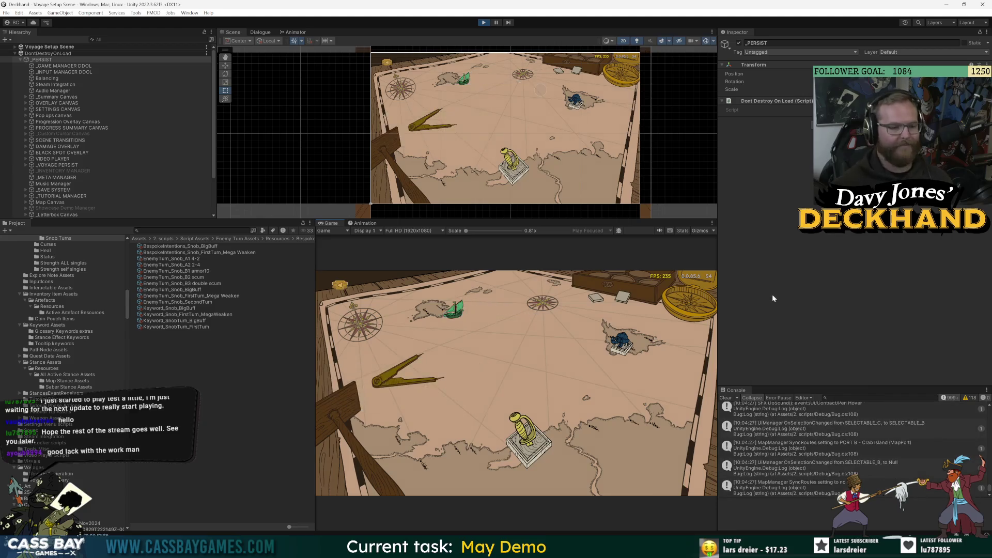
- Confirm the voyage to Nosy Bugle with the Broken Mop, plus rope and Broken Jar as cargo
click(543, 451)
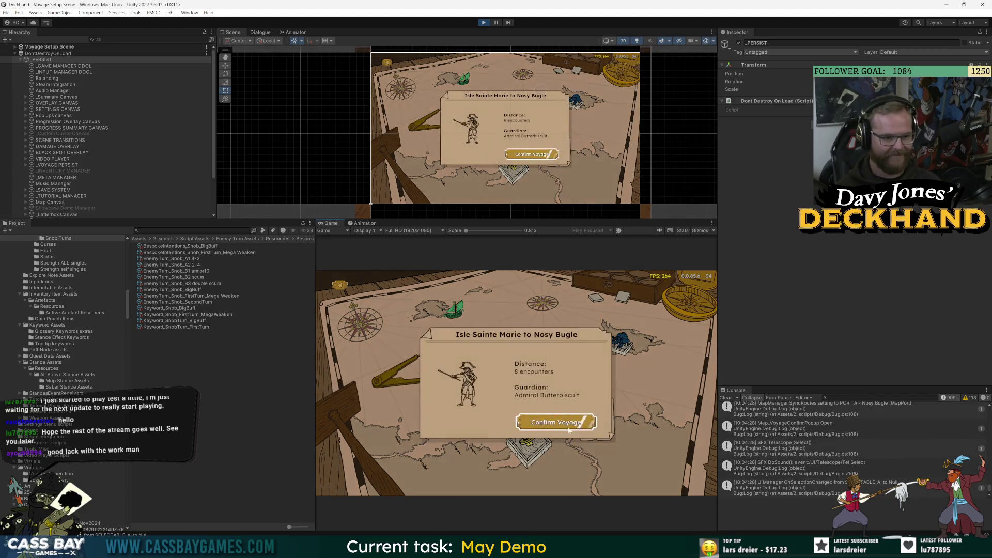
click(569, 430)
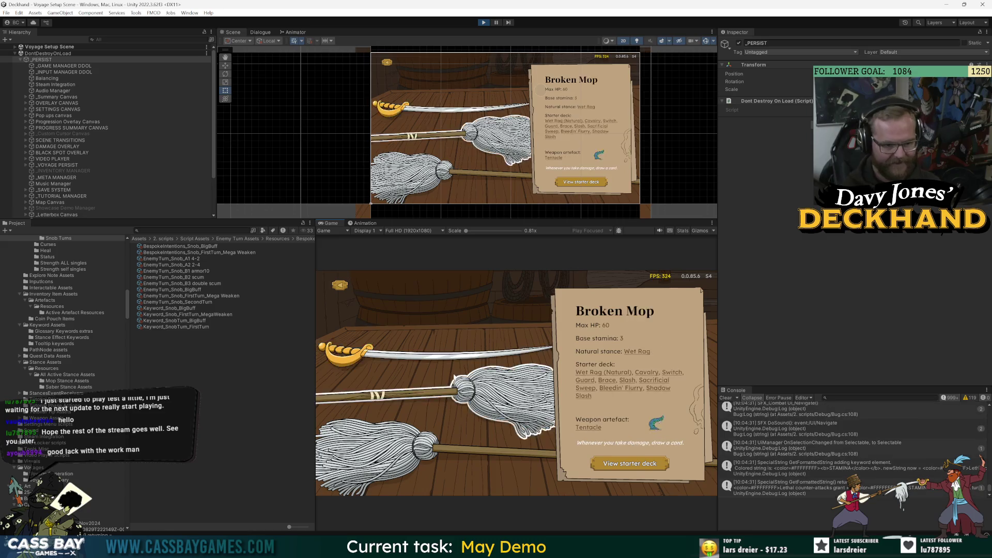
click(461, 455)
click(614, 342)
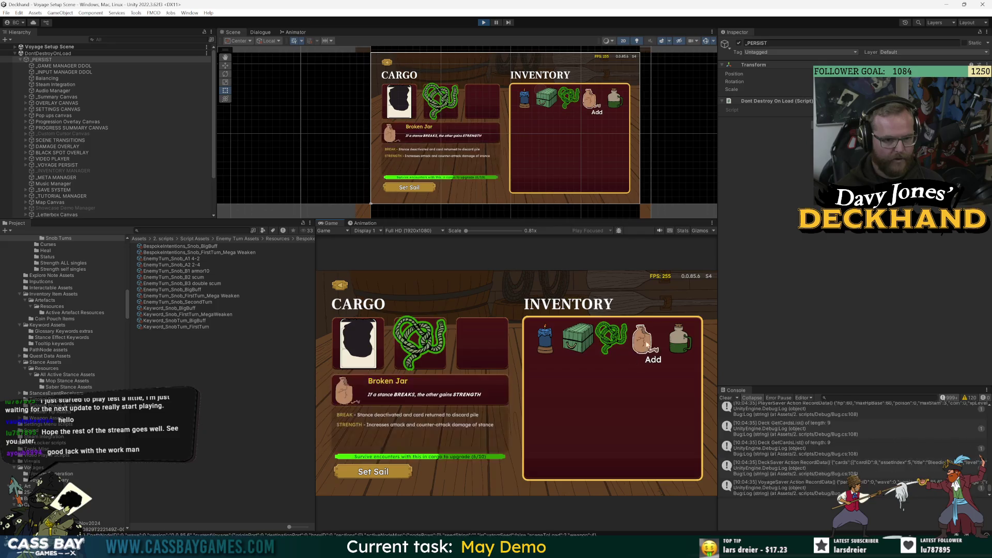
click(644, 341)
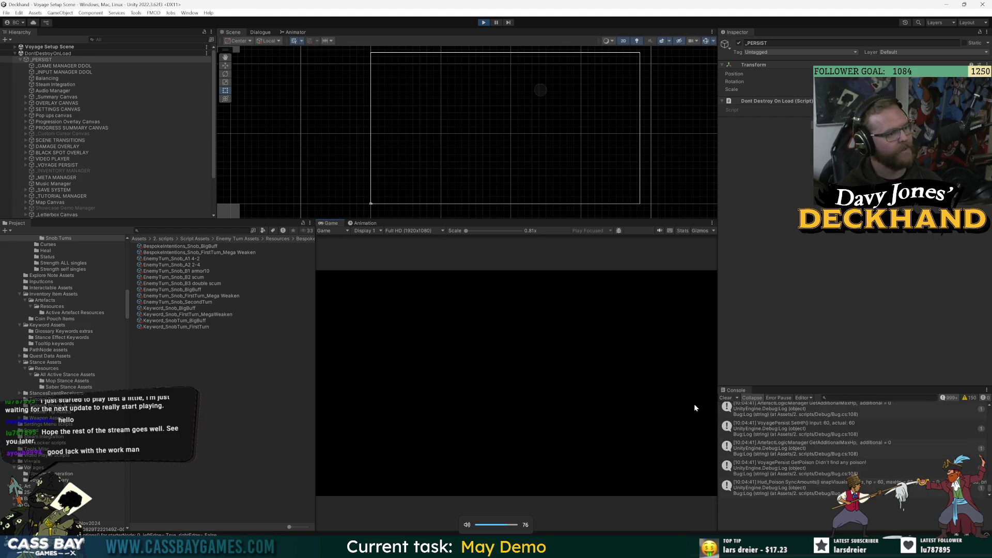
- Pan the telescope to the Navy ship and sail into combat with it
click(670, 385)
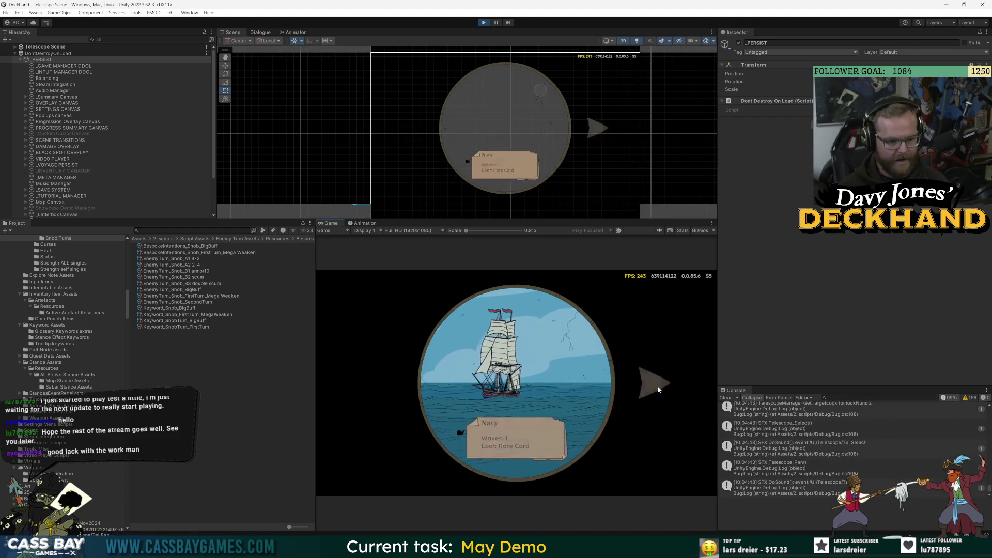
click(659, 386)
click(659, 385)
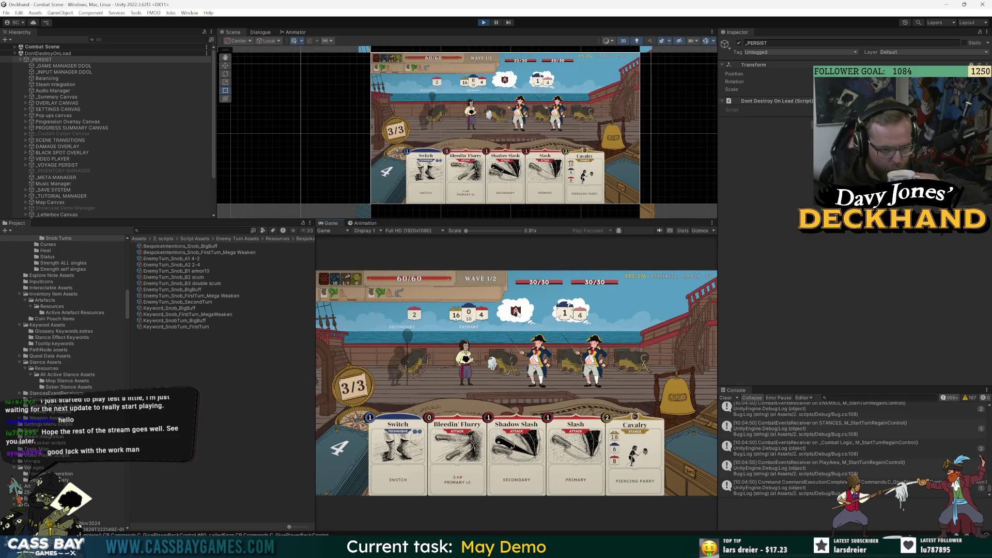
- Read the Navy enemies' Armor intent tooltips, then play the Cavalry stance card
mouse_move(516, 311)
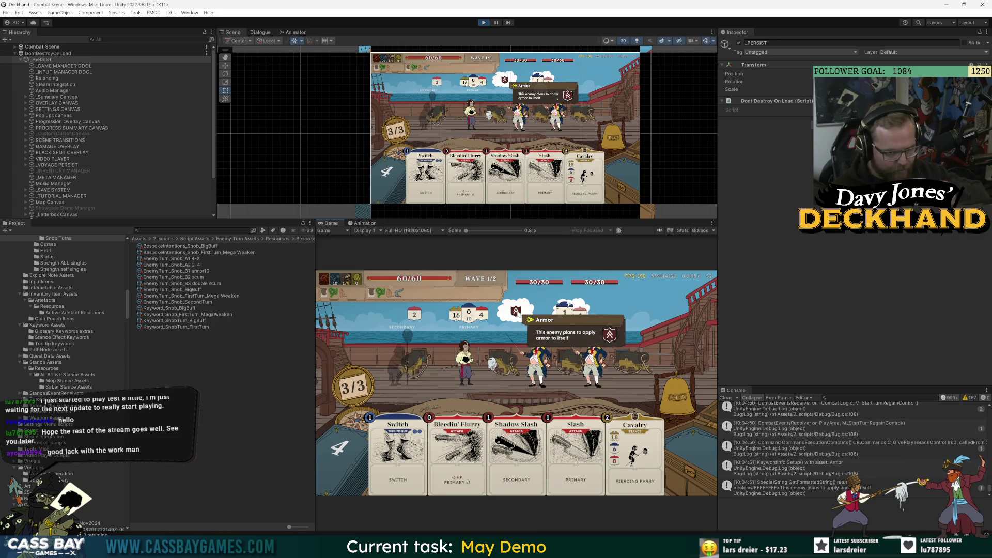
mouse_move(594, 362)
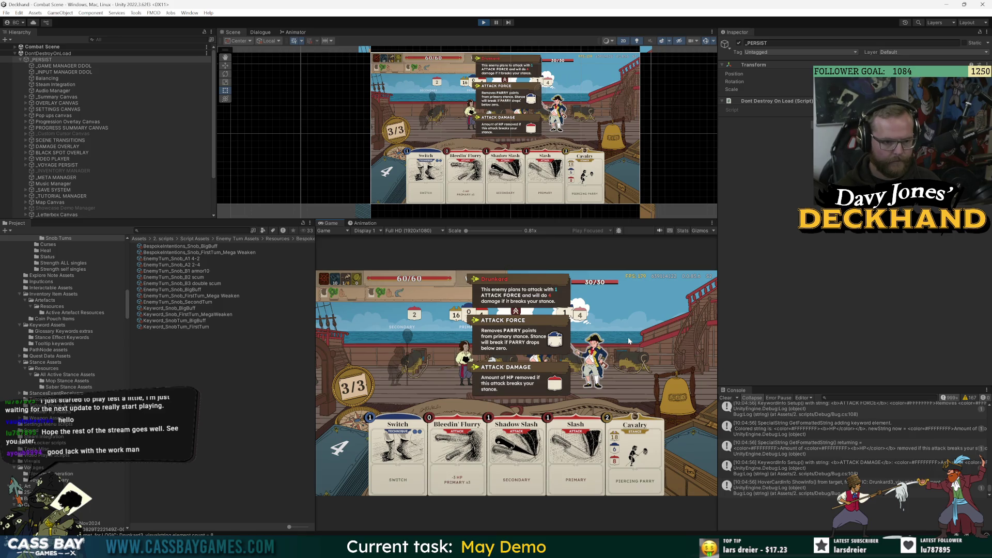
click(636, 450)
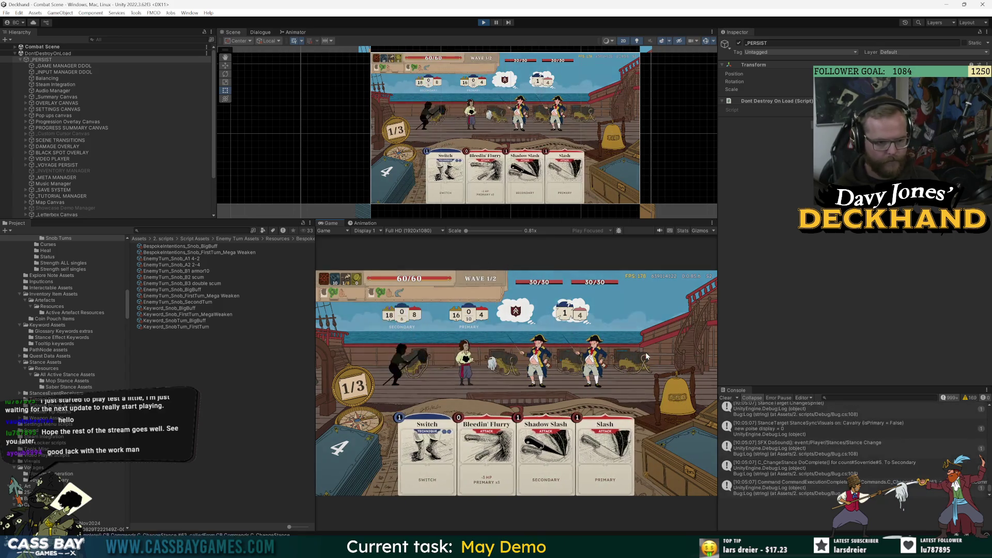
- Play Bleedin' Flurry, dropping a Navy enemy to 18/30, and end the turn
click(499, 467)
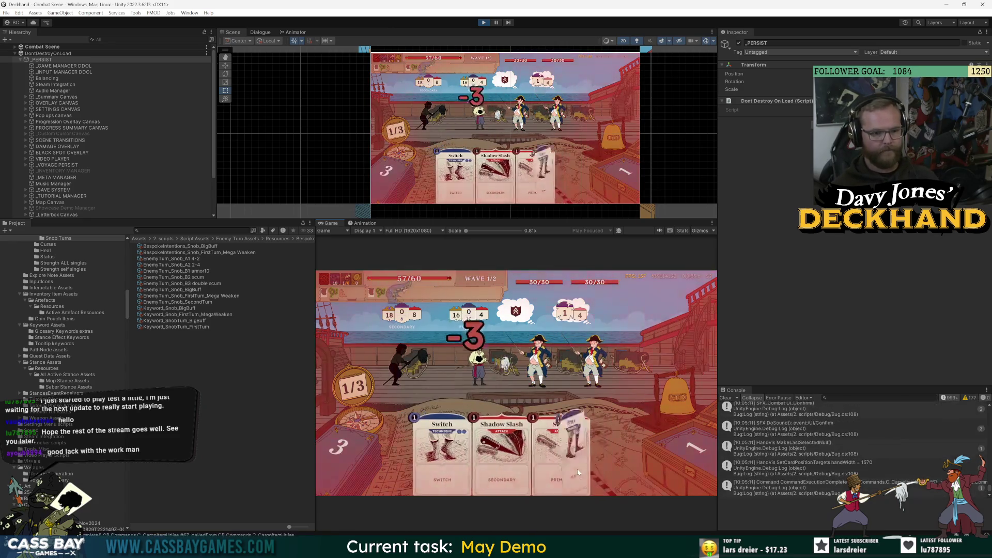
click(581, 466)
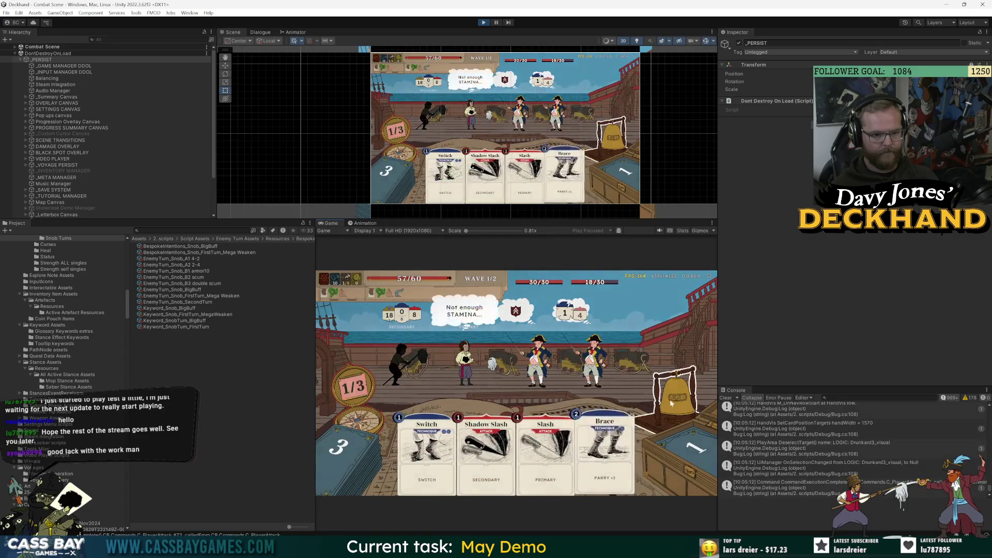
click(672, 397)
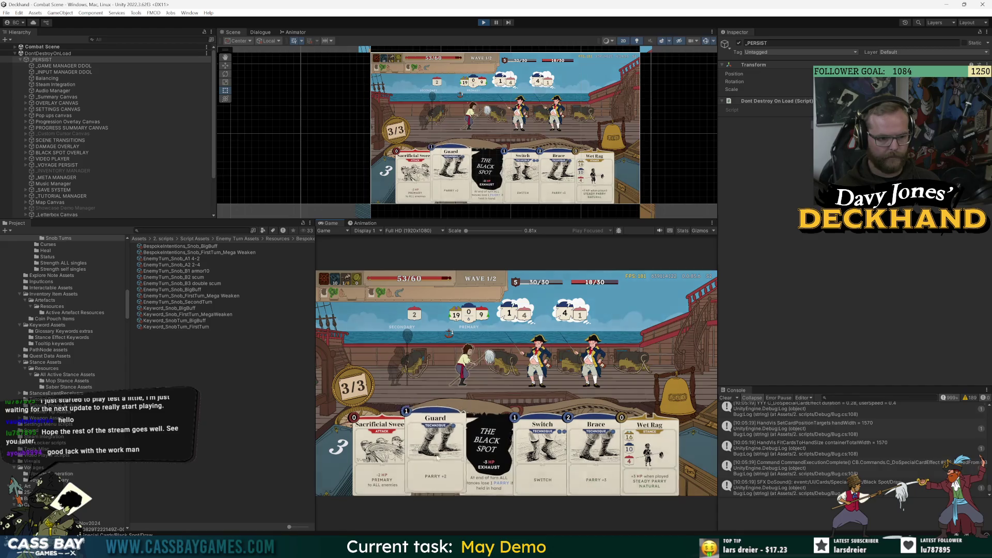
- Play Wet Rag, Guard and Sacrificial Sweep against the Navy crew
mouse_move(650, 455)
mouse_down()
mouse_move(646, 445)
mouse_move(401, 364)
mouse_up()
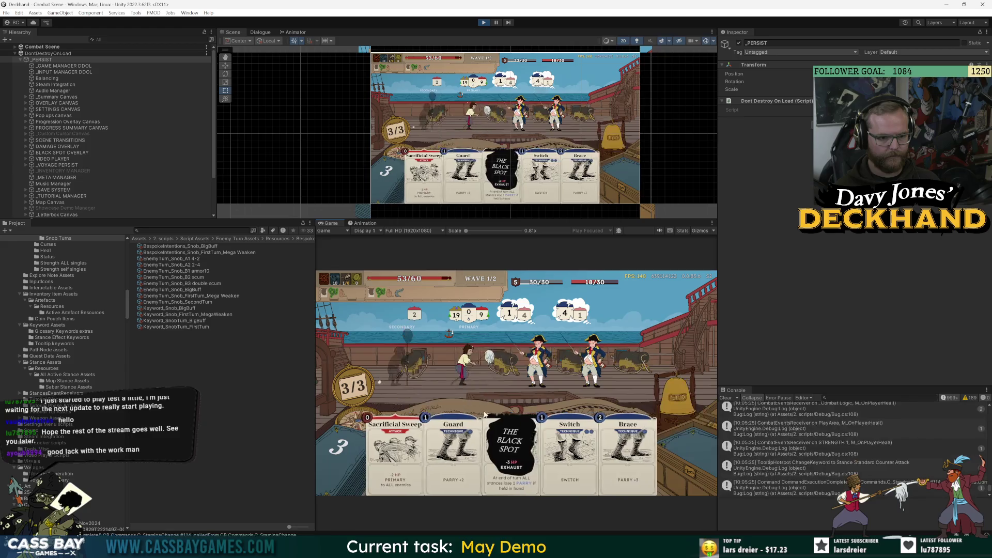
click(469, 461)
mouse_move(594, 468)
mouse_down()
mouse_move(409, 360)
mouse_move(604, 445)
mouse_up()
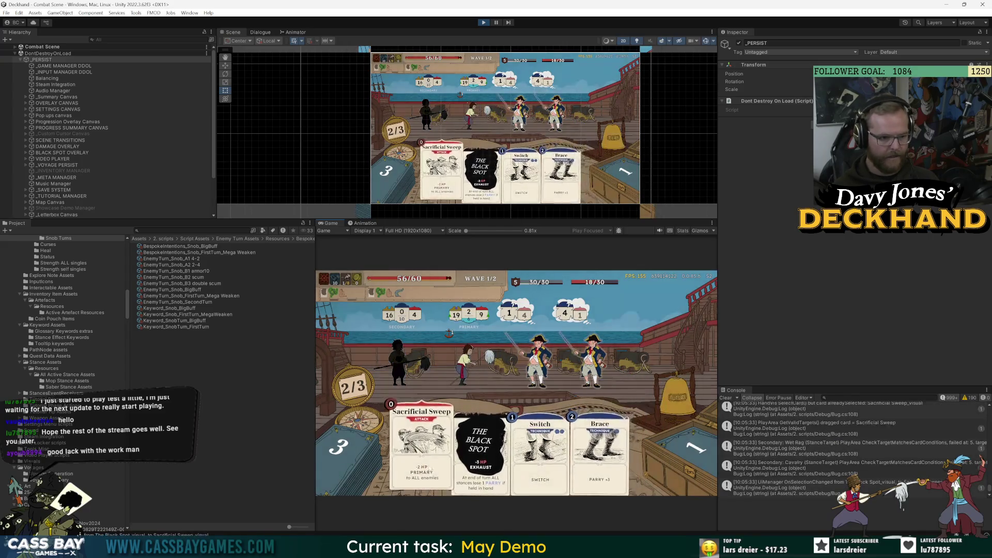
click(423, 455)
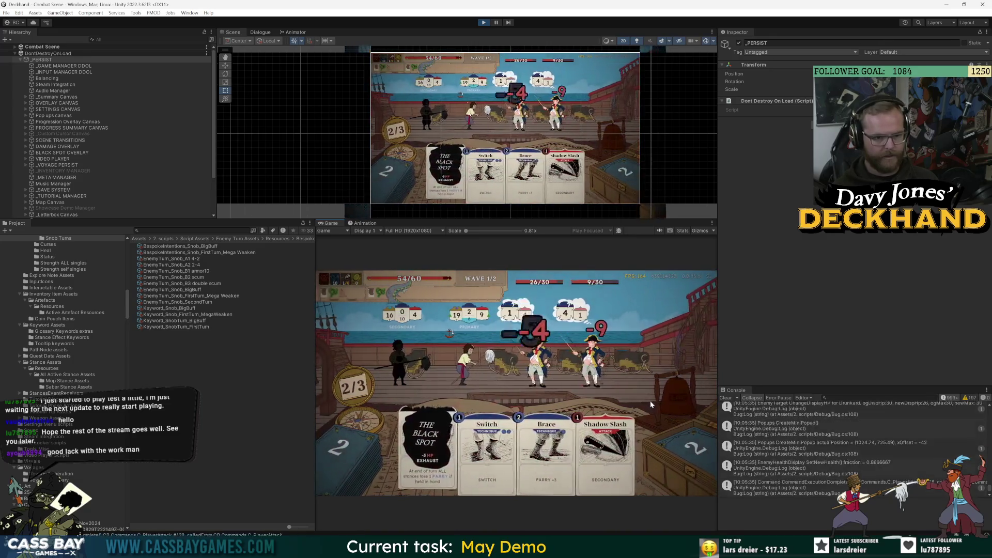
click(440, 439)
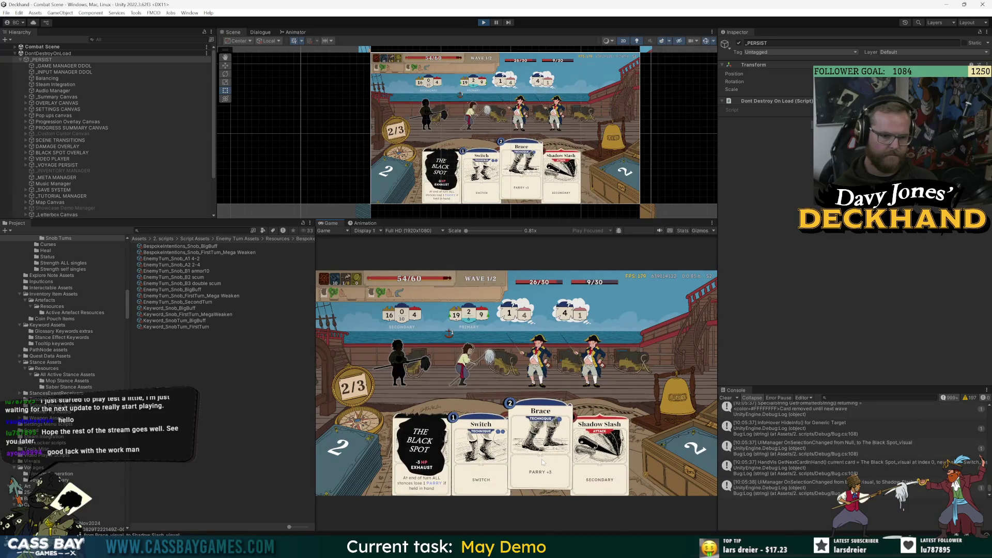
- Play Brace, The Black Spot and Bleedin' Flurry, end the turn, then Slash the last enemy
click(541, 459)
click(457, 471)
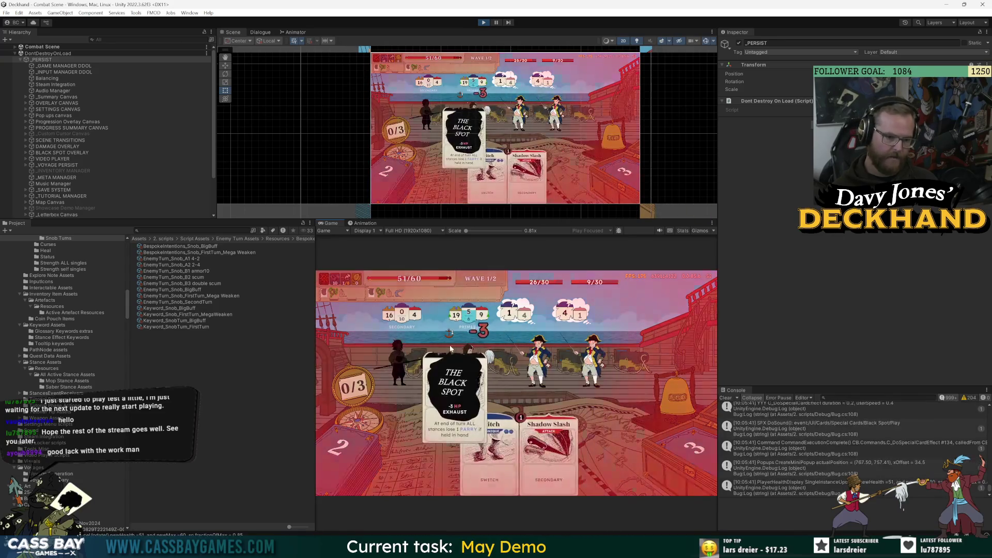
click(540, 439)
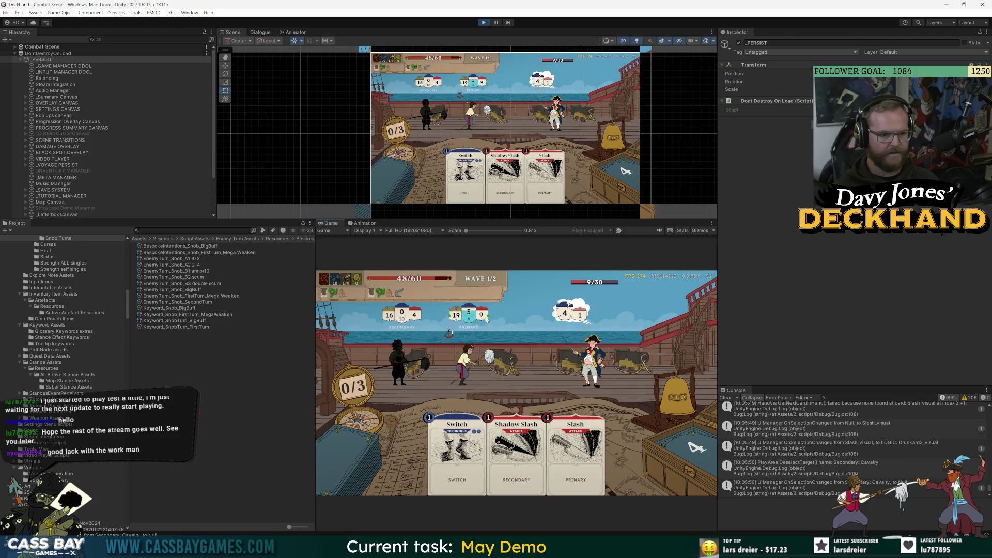
mouse_move(459, 370)
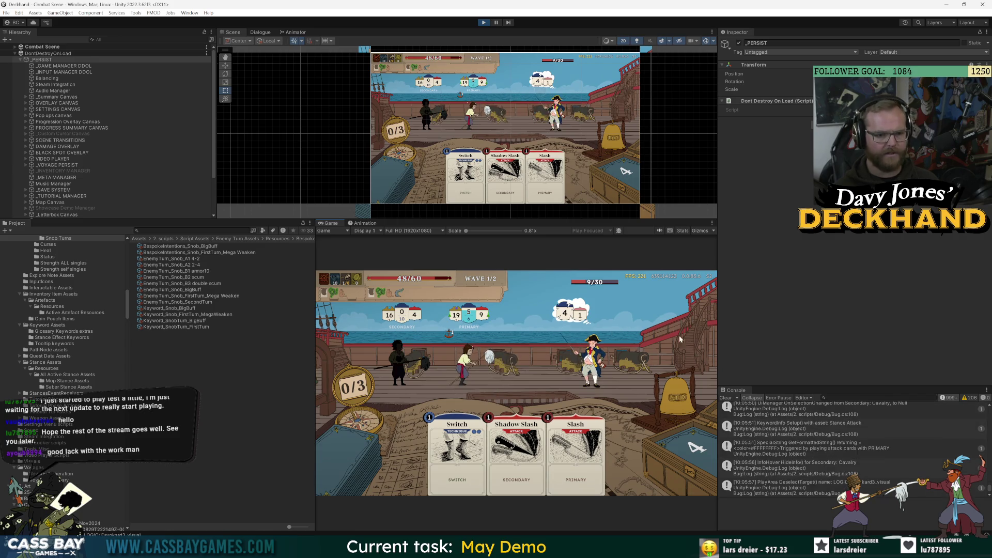
click(676, 397)
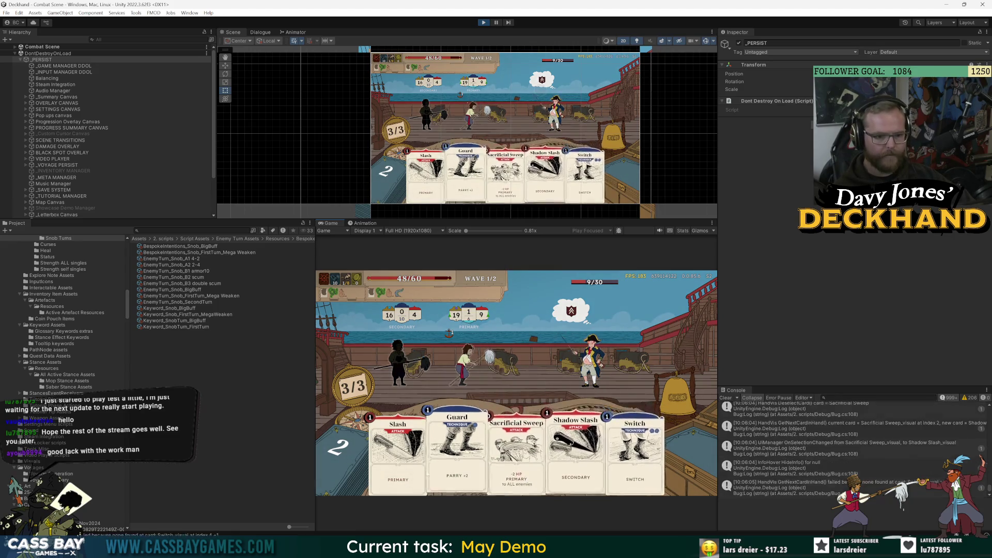
key(1)
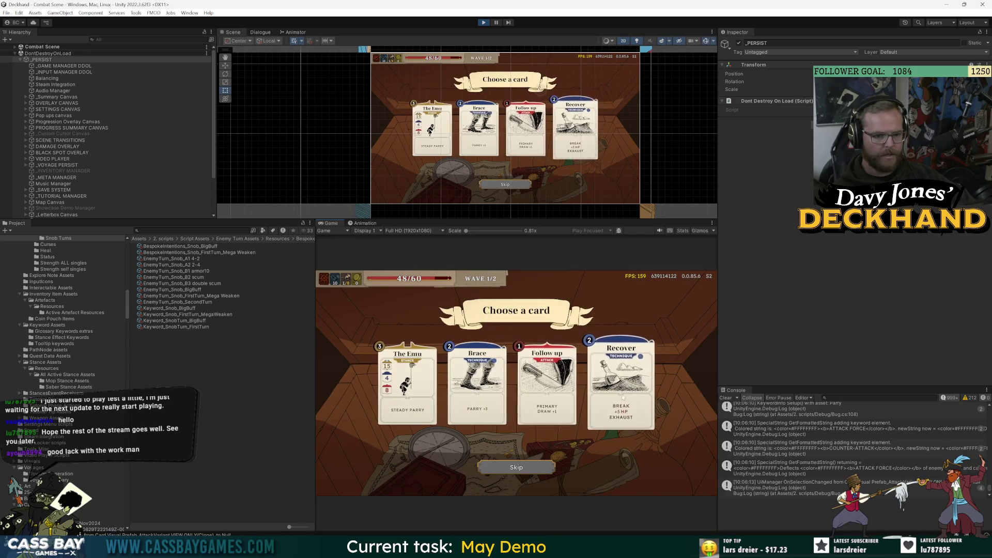
- Take Recover as the card reward over The Emu, Brace and Follow up
click(612, 415)
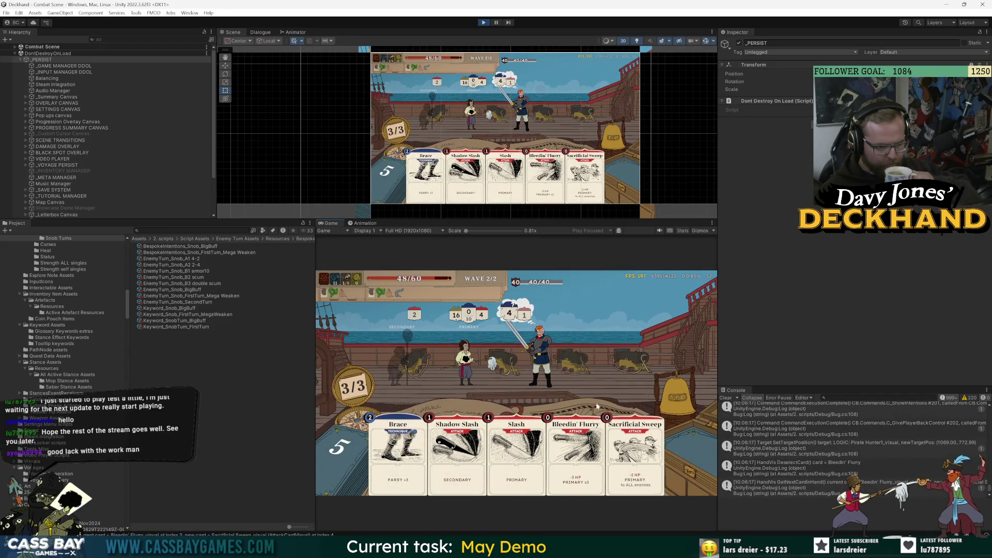
- Play Bleedin' Flurry, Sacrificial Sweep, Recover and Slash in the first wave 2 turn
drag(587, 460, 558, 353)
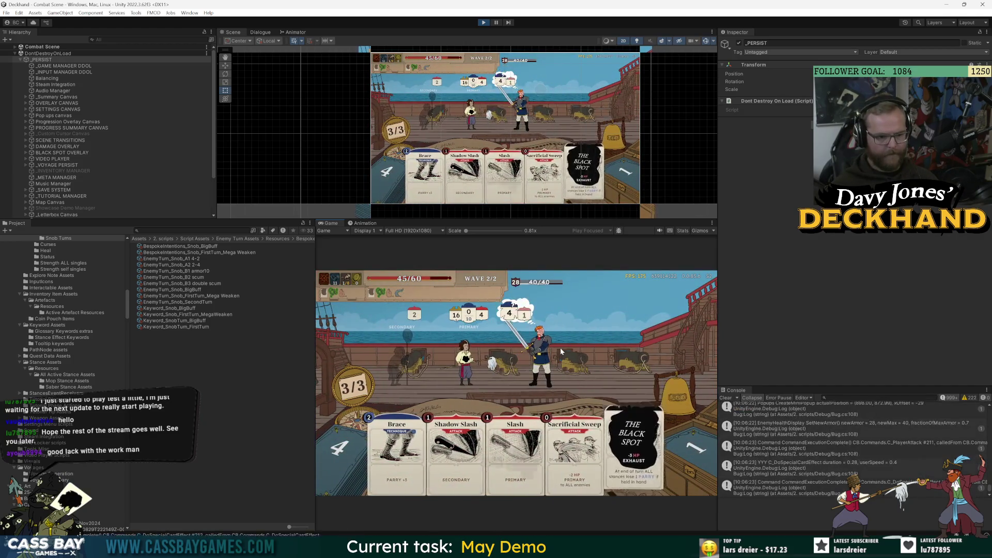
drag(575, 450, 539, 360)
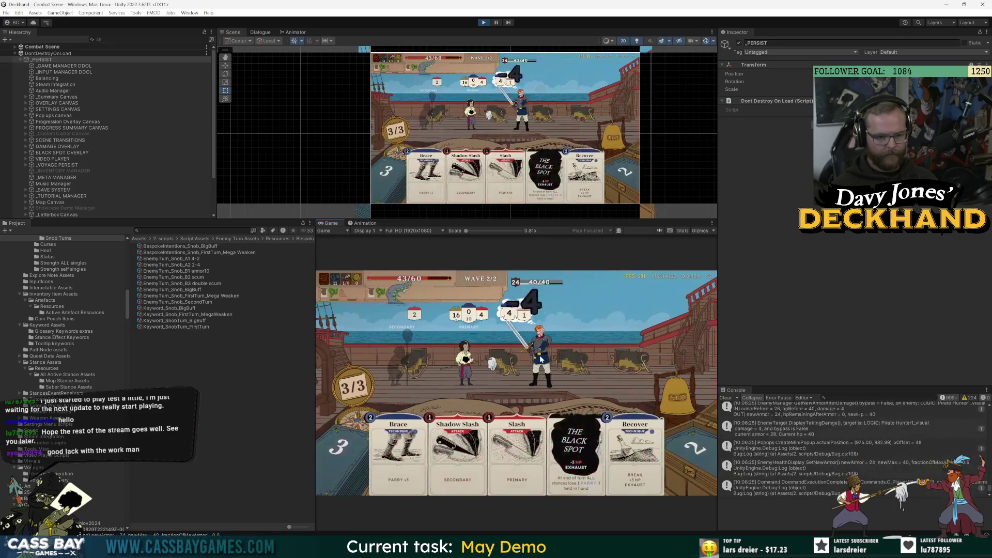
drag(628, 460, 473, 363)
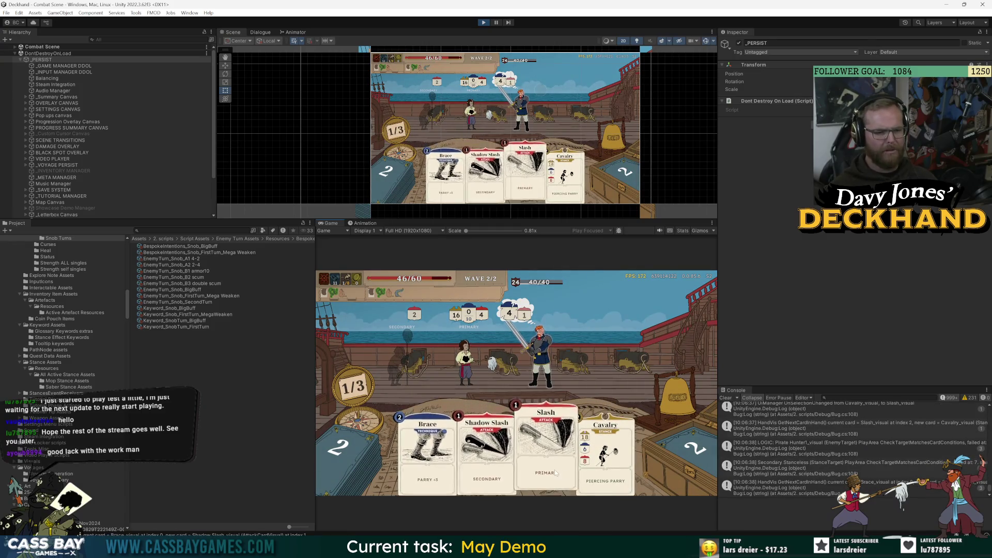
drag(556, 473, 563, 330)
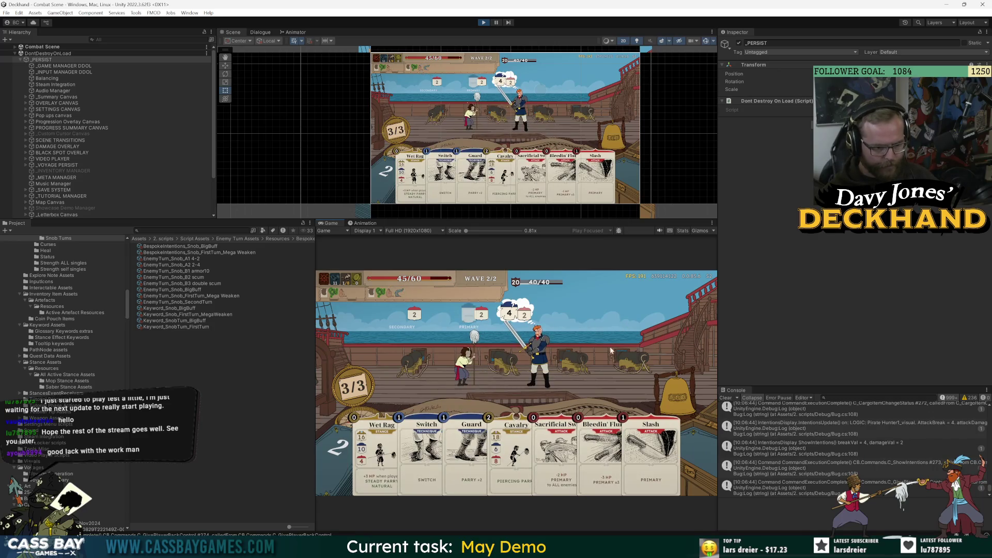
- Next turn, play Wet Rag and Bleedin' Flurry, then read the enemy's Attack Force/Damage tooltip
drag(382, 449, 522, 330)
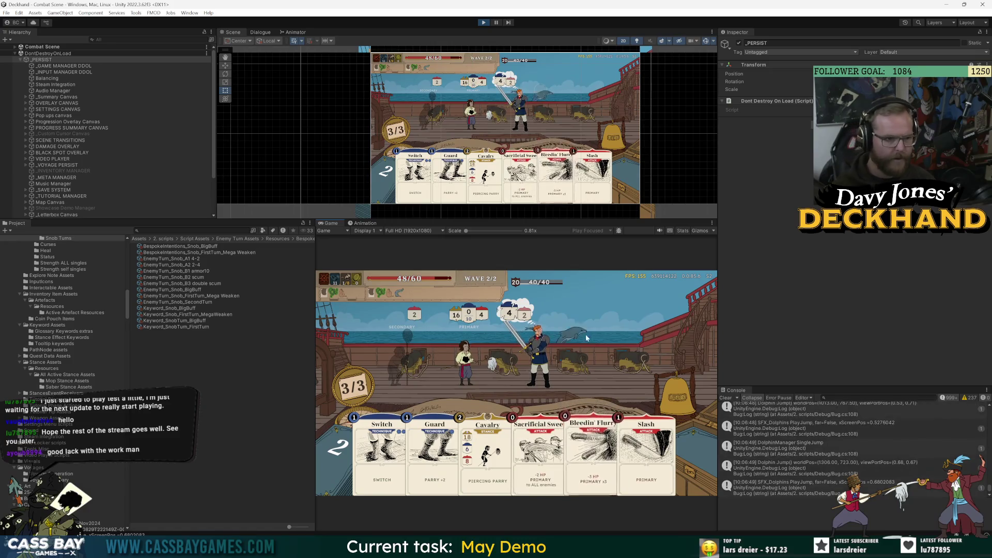
key(5)
click(577, 364)
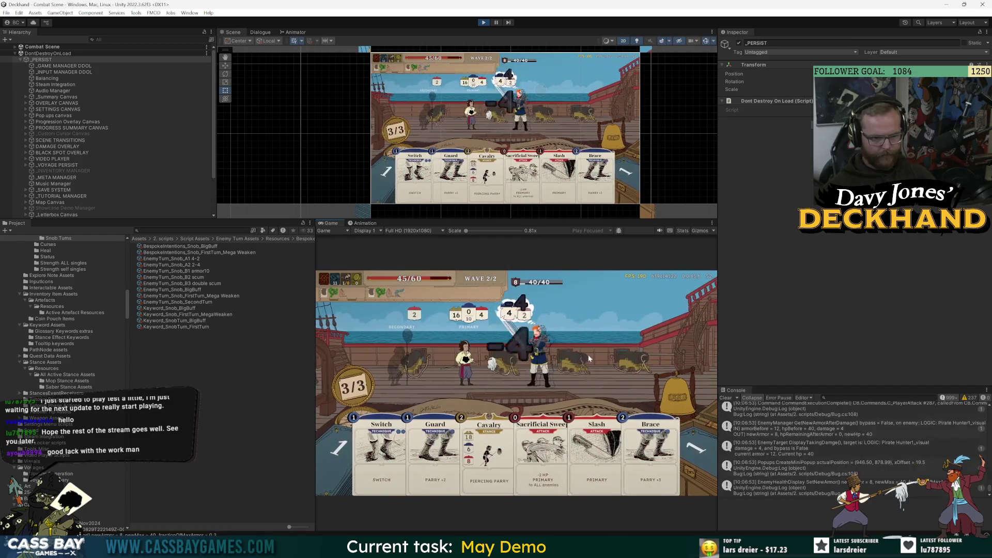
mouse_move(534, 357)
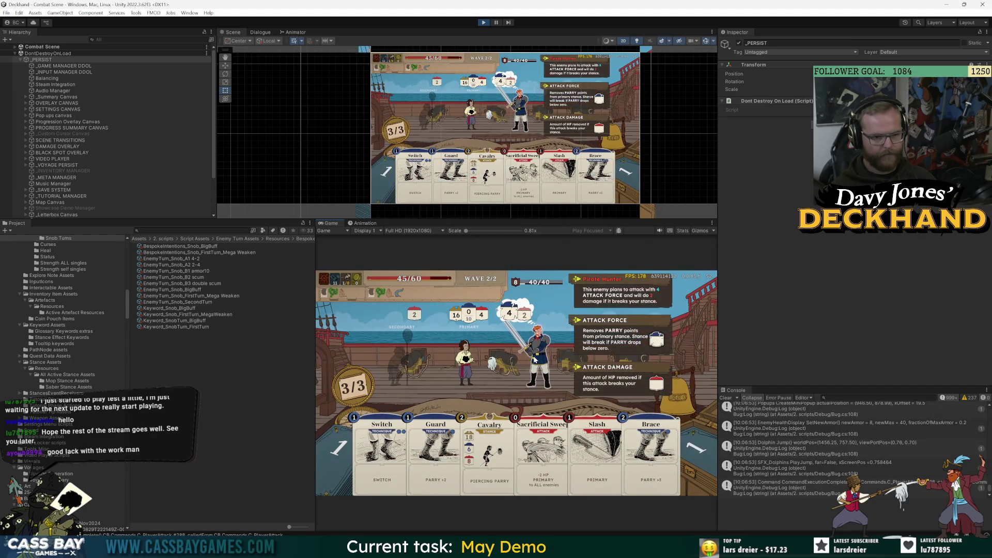
mouse_move(347, 288)
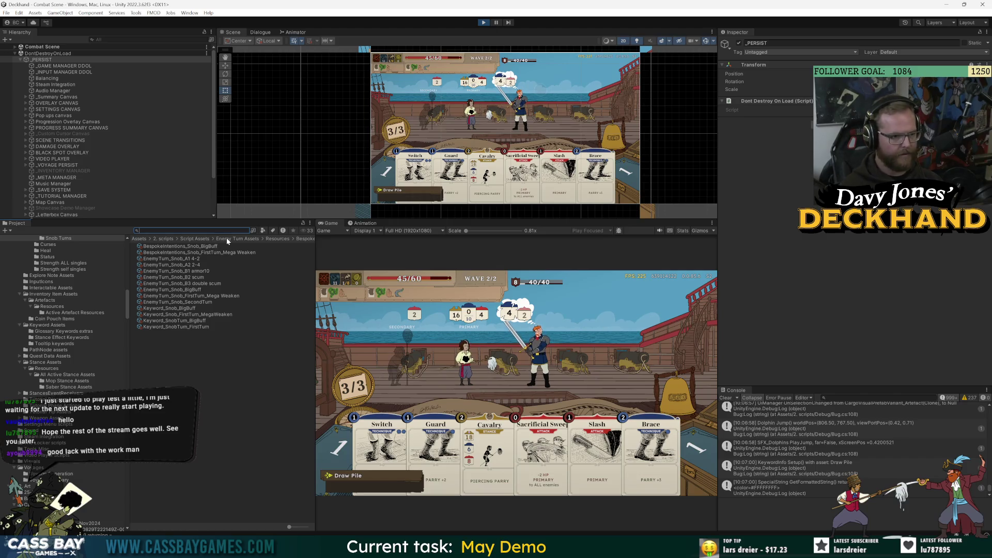
- Open Script Assets > Enemy Spawn Group Assets > Resources in the Project window
click(192, 239)
double_click(173, 303)
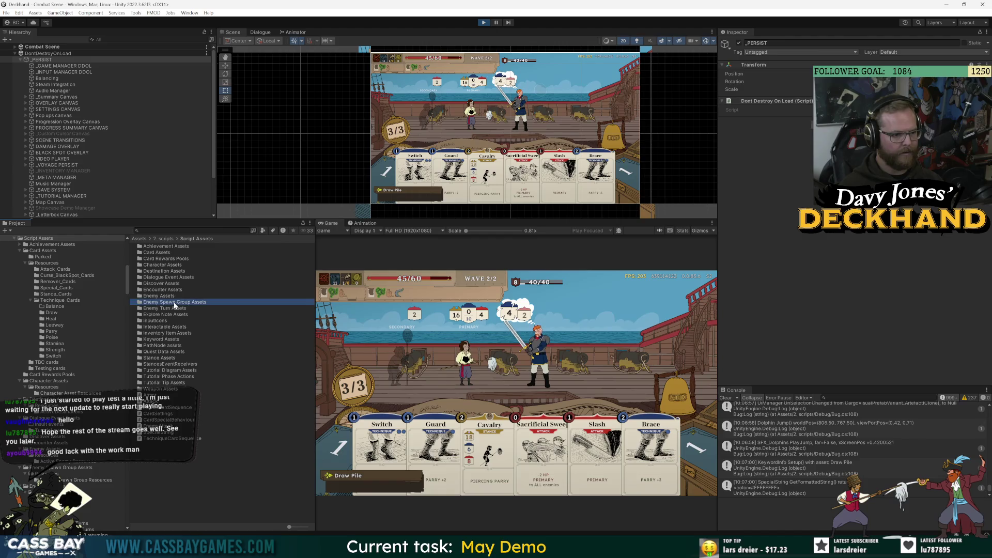
double_click(156, 247)
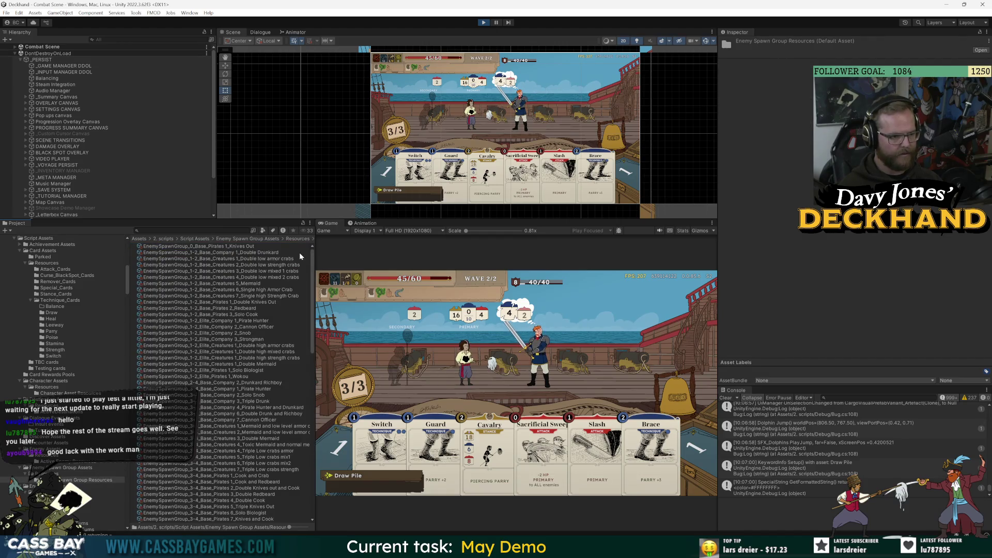
- Resize the panel splitters so the Game view displays at full 1x scale
drag(315, 256, 381, 256)
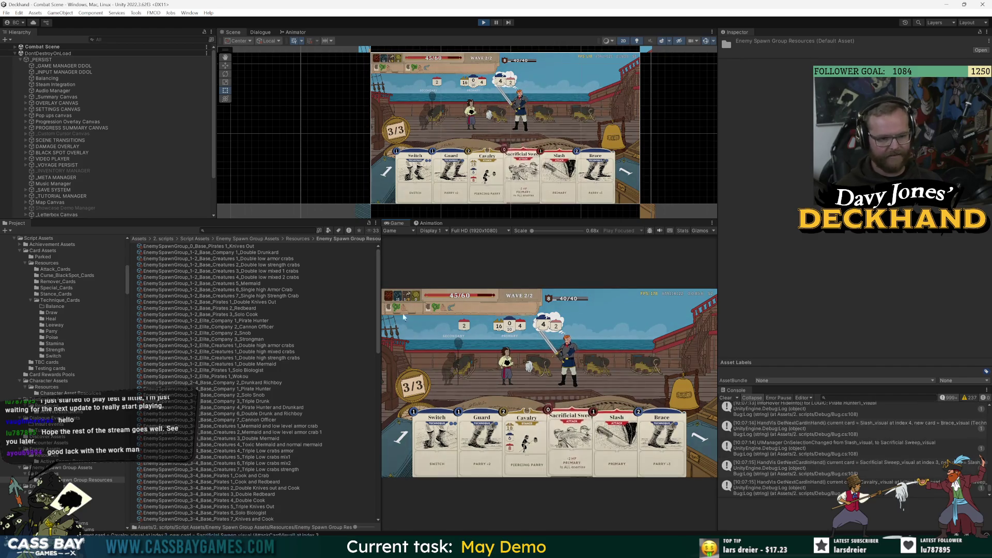
drag(380, 291, 242, 291)
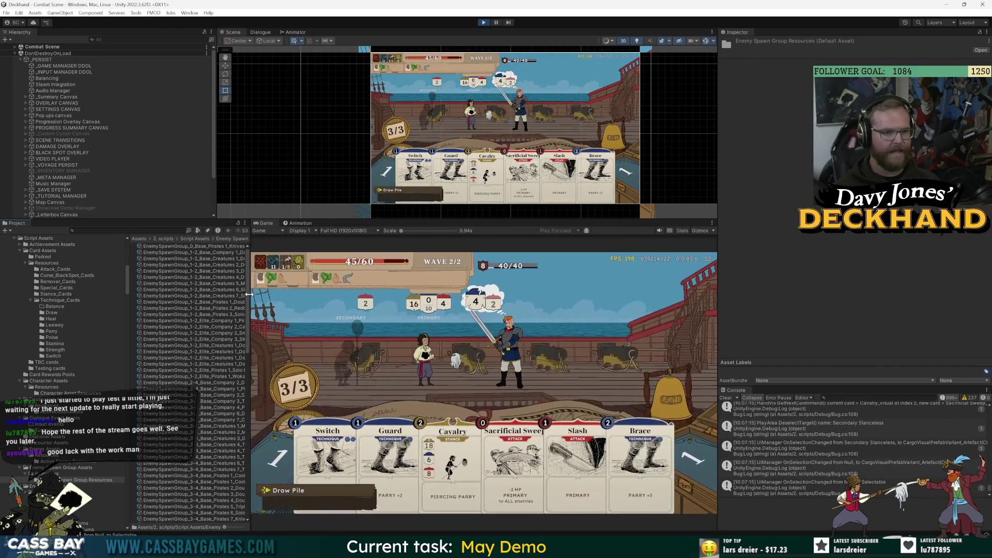
drag(721, 284, 750, 283)
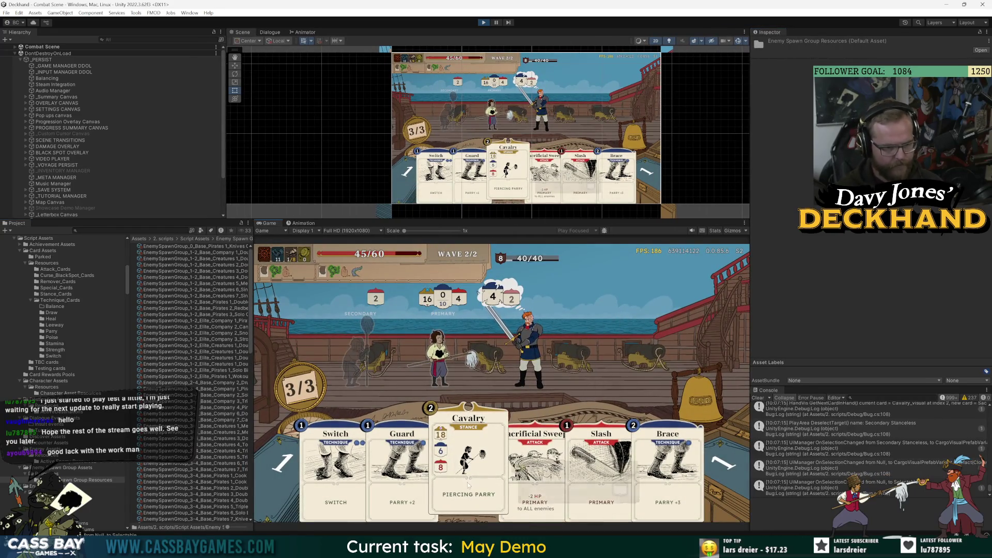
- Play Brace and Guard, end the turn, and review the remaining draw pile
click(678, 485)
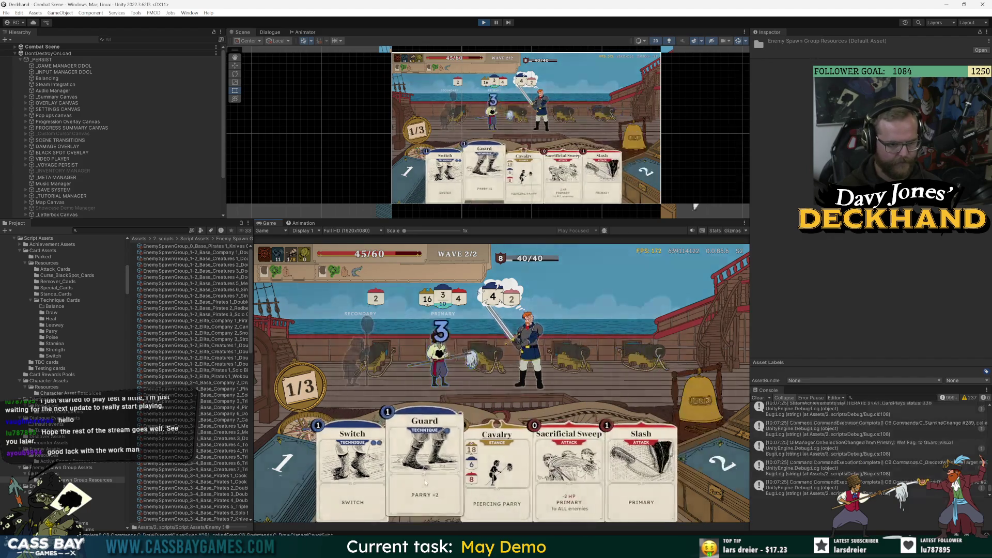
click(432, 460)
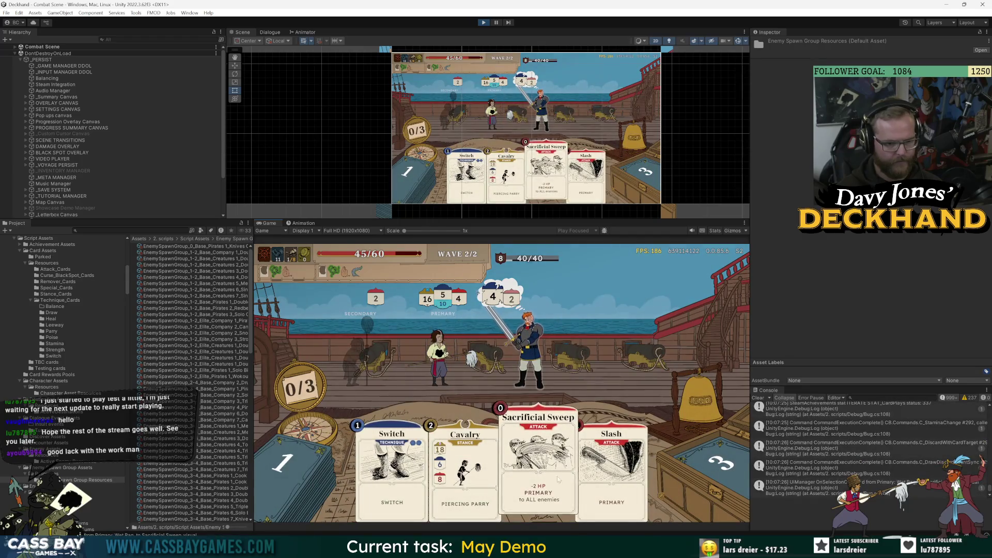
click(558, 480)
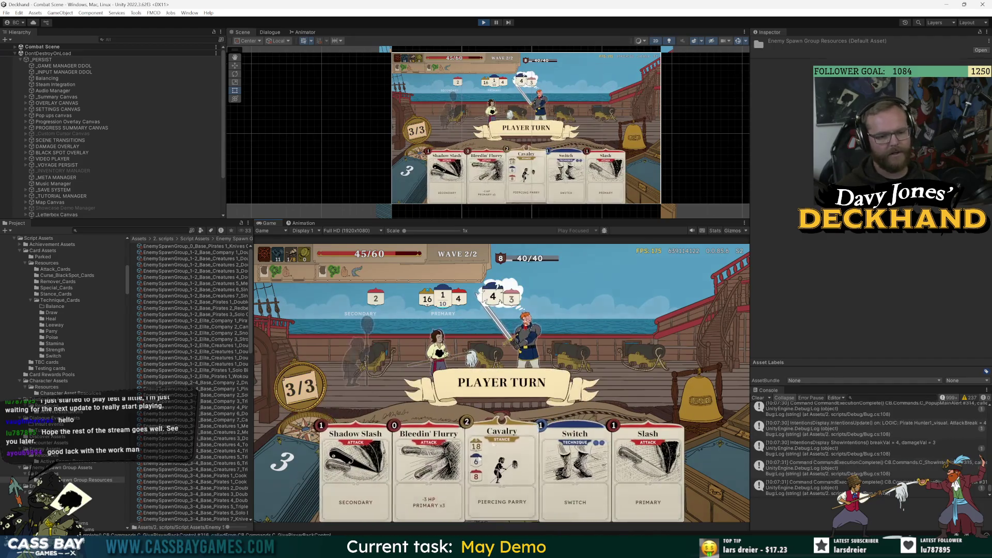
click(304, 466)
click(561, 280)
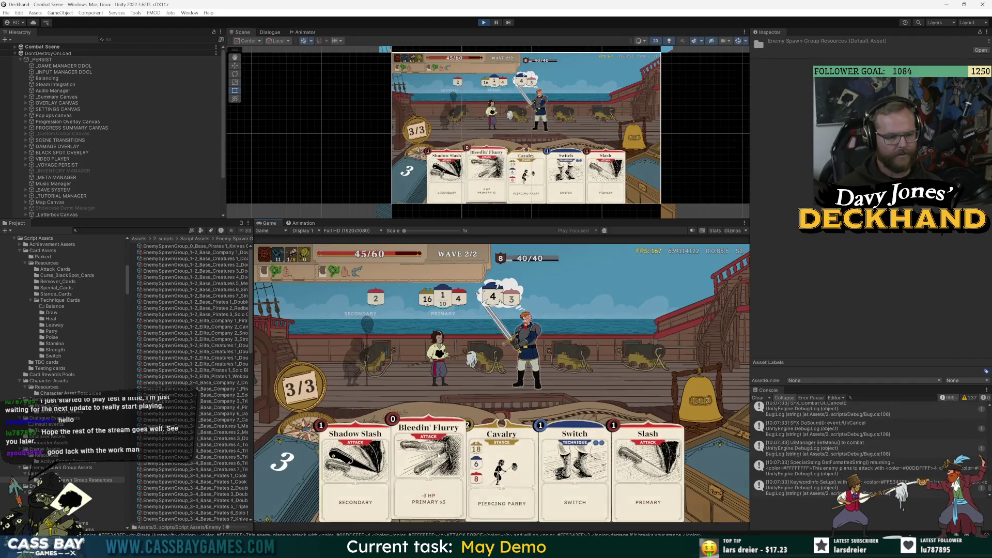
- Play Bleedin' Flurry, Brace, Switch, Cavalry and Guard on the secondary hero, then end the turn
click(418, 477)
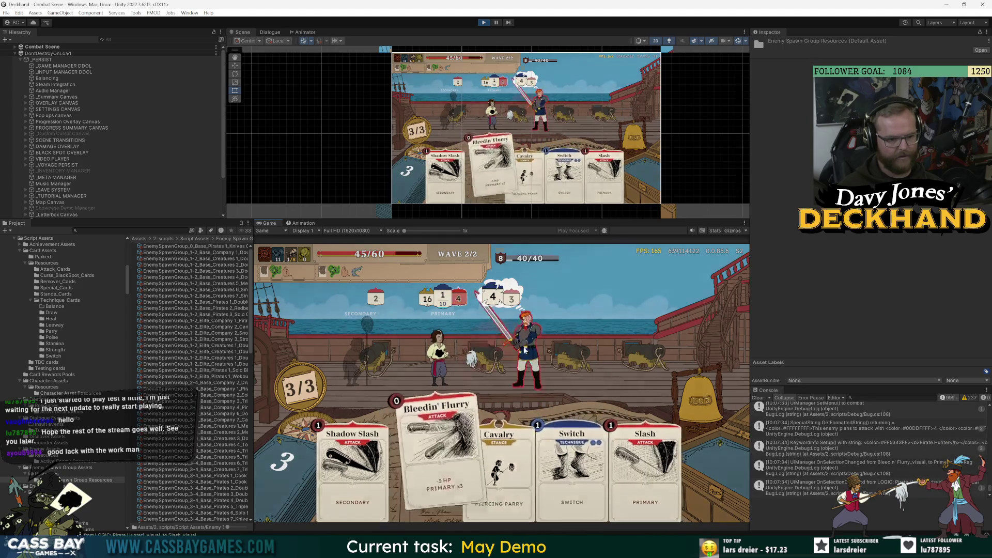
click(535, 332)
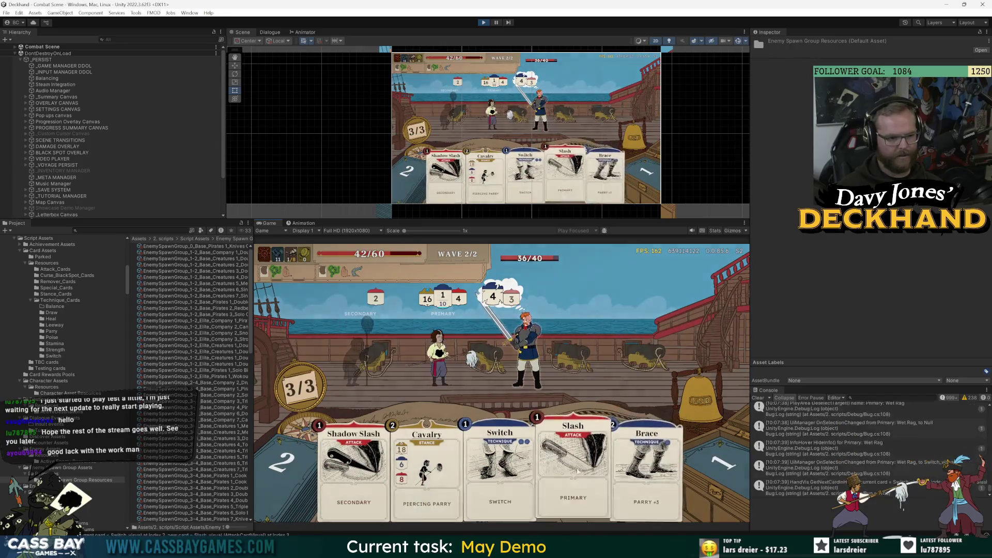
click(581, 429)
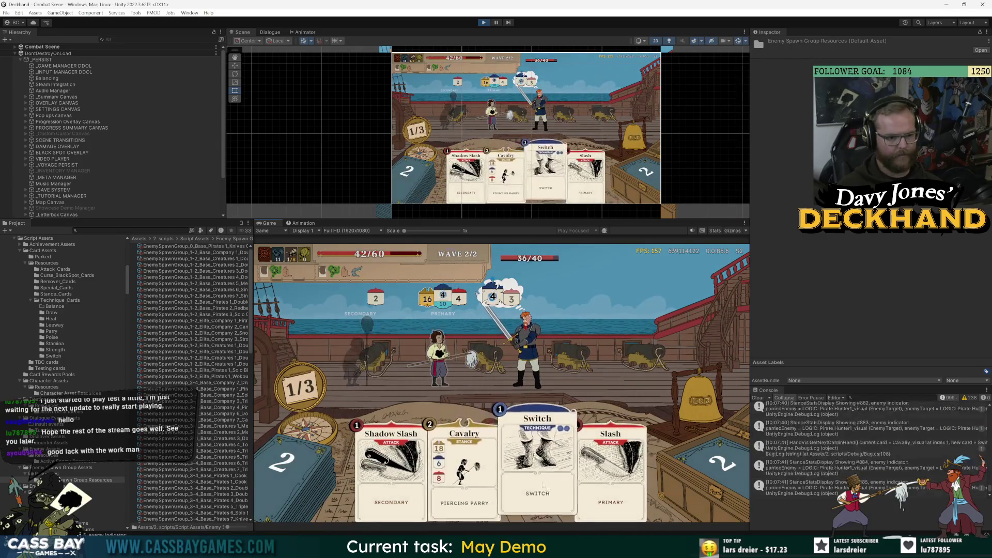
click(543, 486)
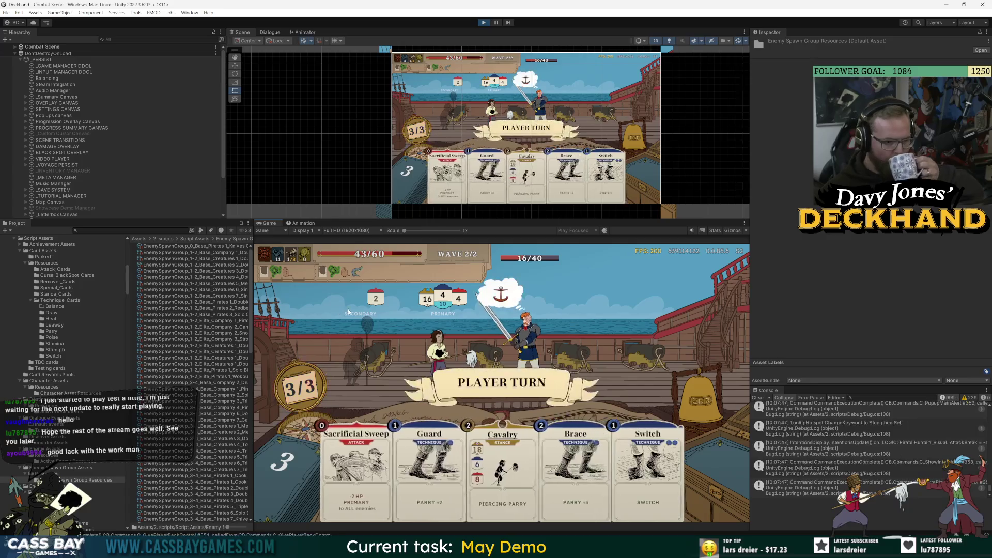
key(3)
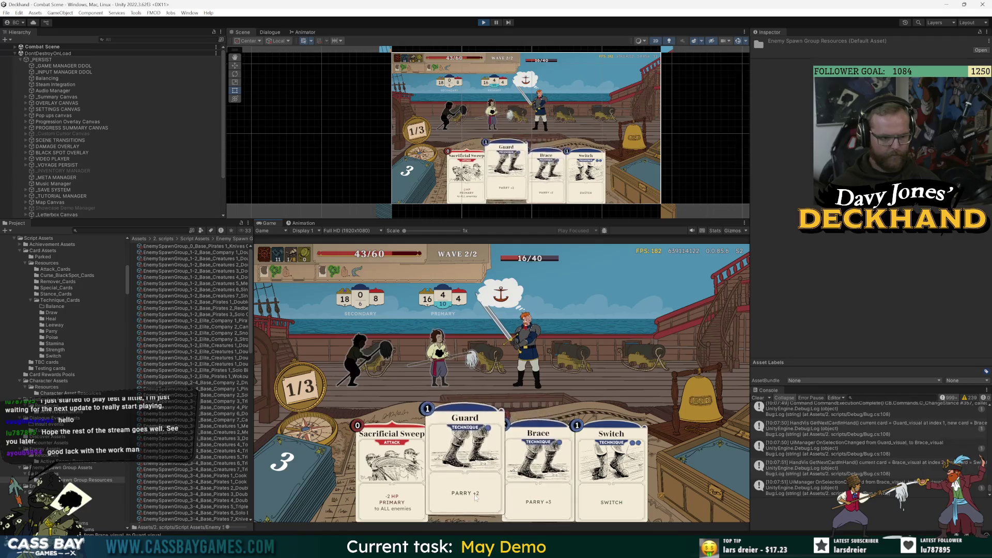
click(371, 373)
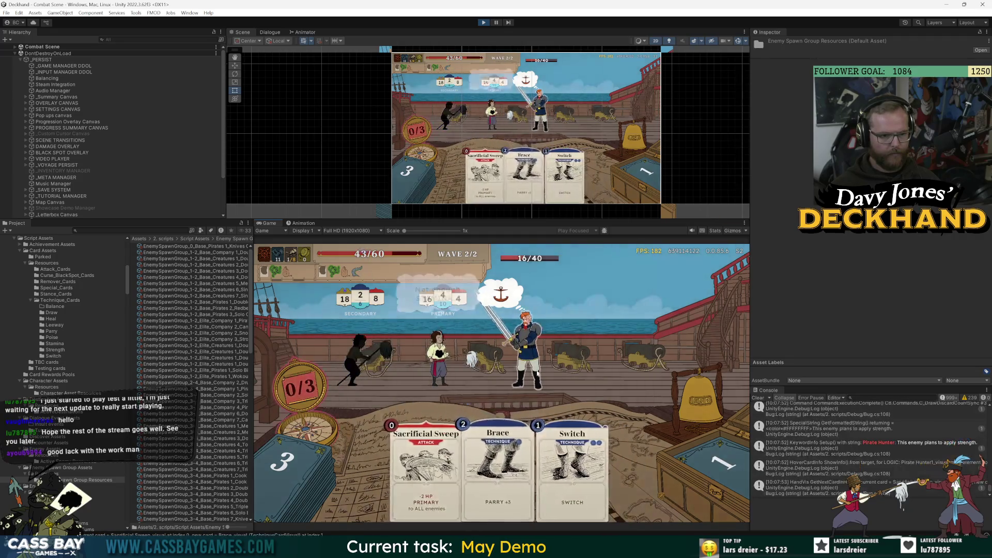
click(693, 403)
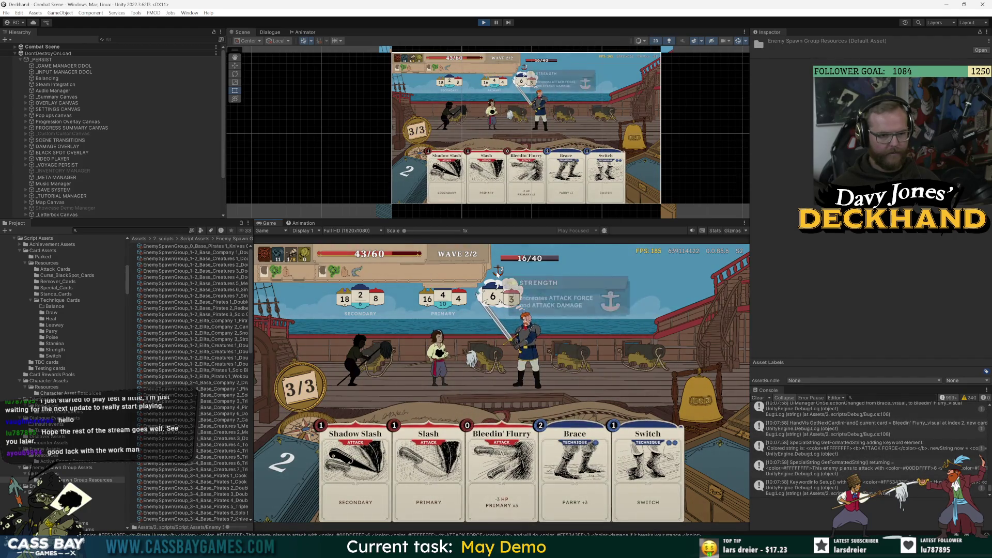
- Check the enemy's intent, play Bleedin' Flurry and Guard, and end the turn to win
mouse_move(537, 355)
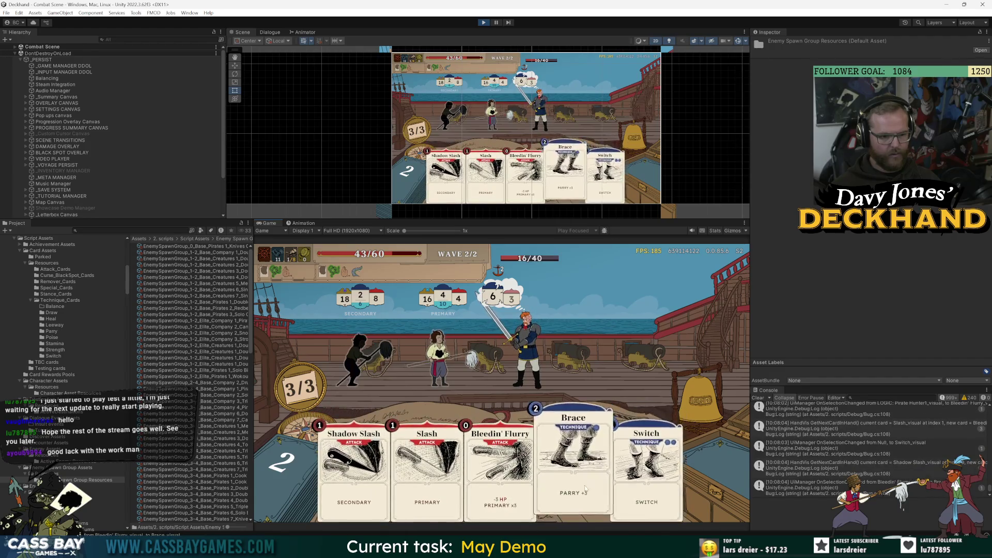
drag(500, 455, 538, 330)
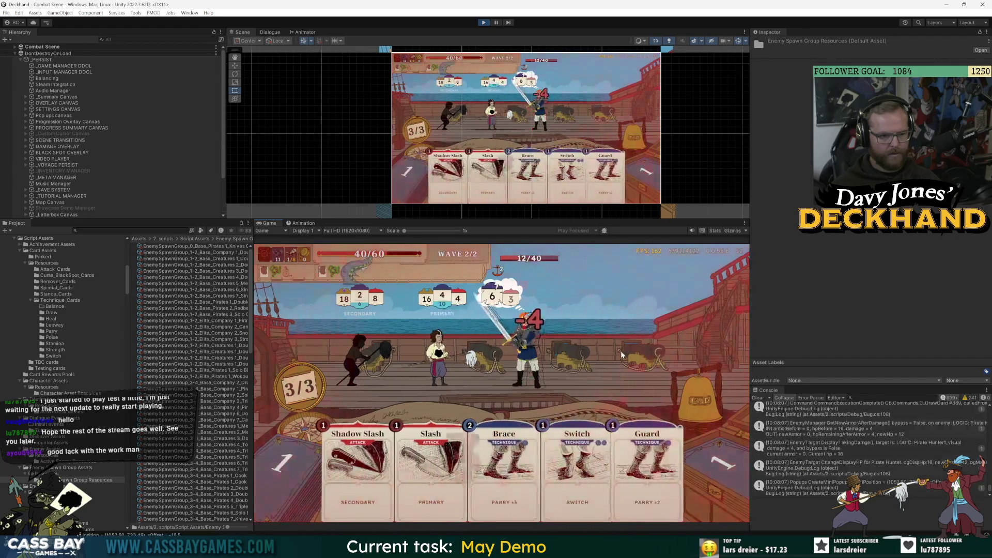
mouse_move(687, 497)
mouse_down()
mouse_move(649, 414)
mouse_move(662, 362)
mouse_up()
click(706, 415)
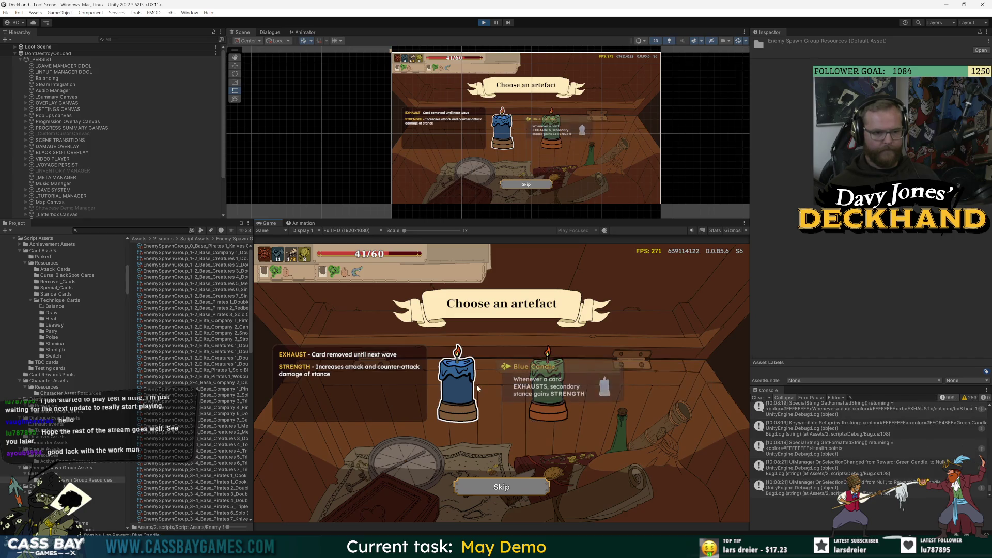
- Take the green candle artefact and start the Pirates (Elite) encounter from the telescope
click(525, 388)
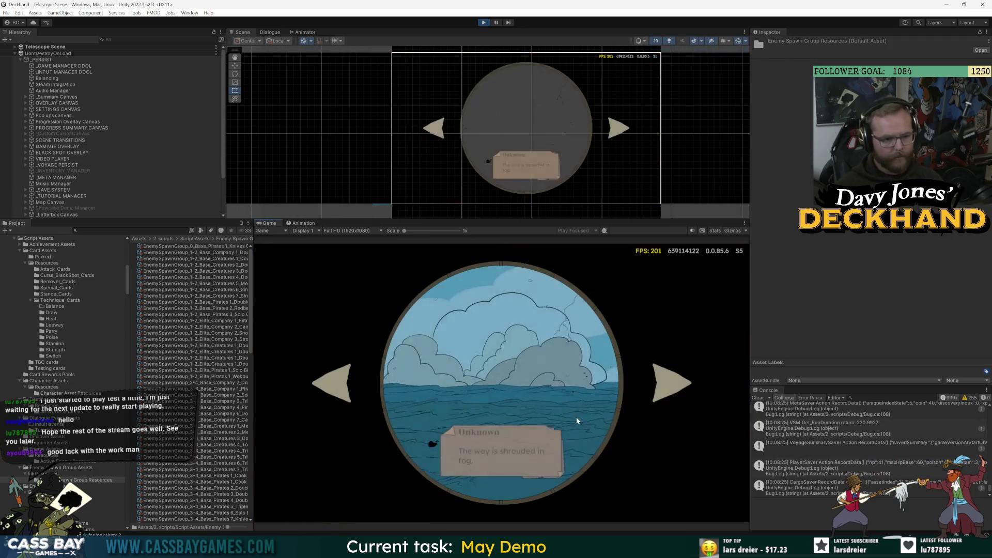
click(670, 391)
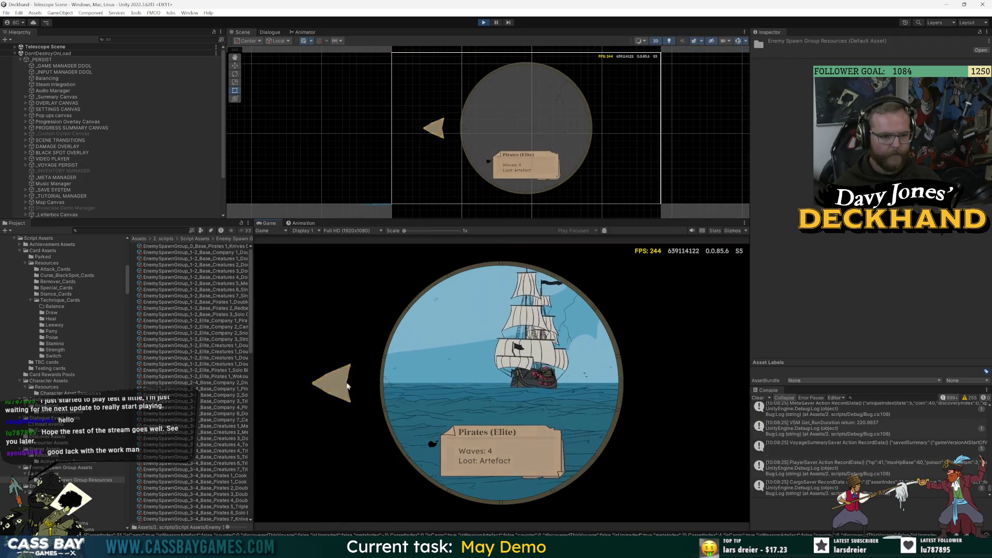
click(672, 382)
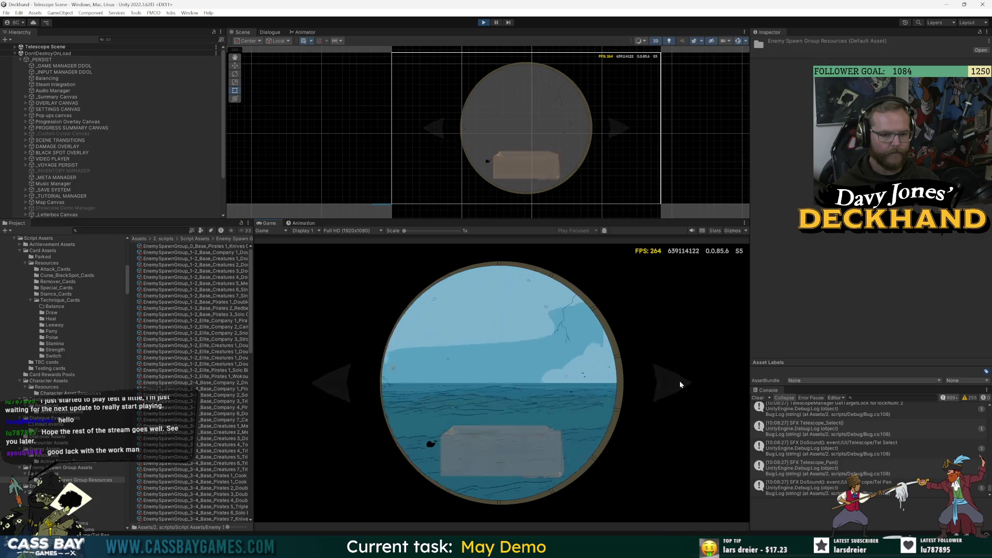
click(498, 353)
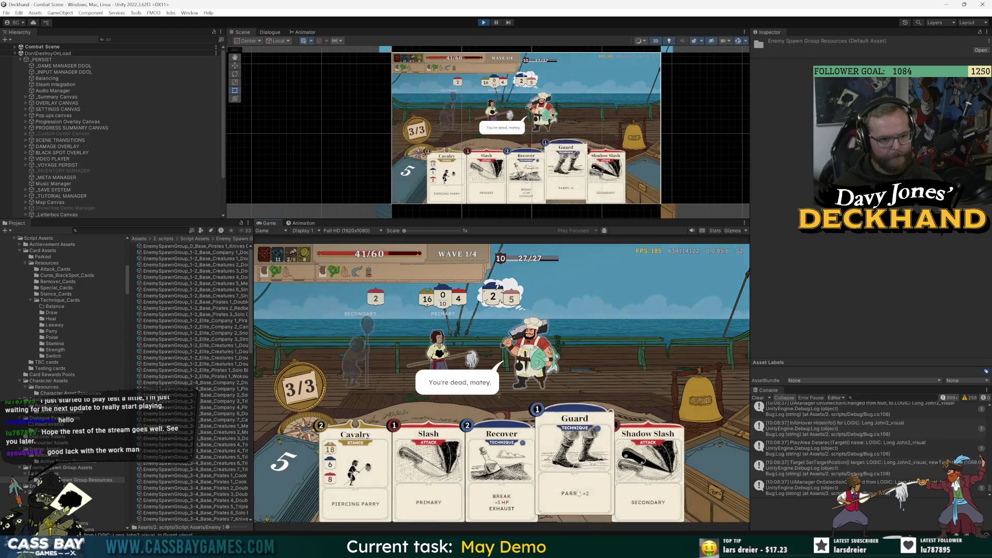
- Play Guard and Cavalry on the player, end the turn, and read the cook's Armor intent tooltip
mouse_move(575, 465)
mouse_down()
mouse_move(579, 424)
mouse_move(430, 339)
mouse_up()
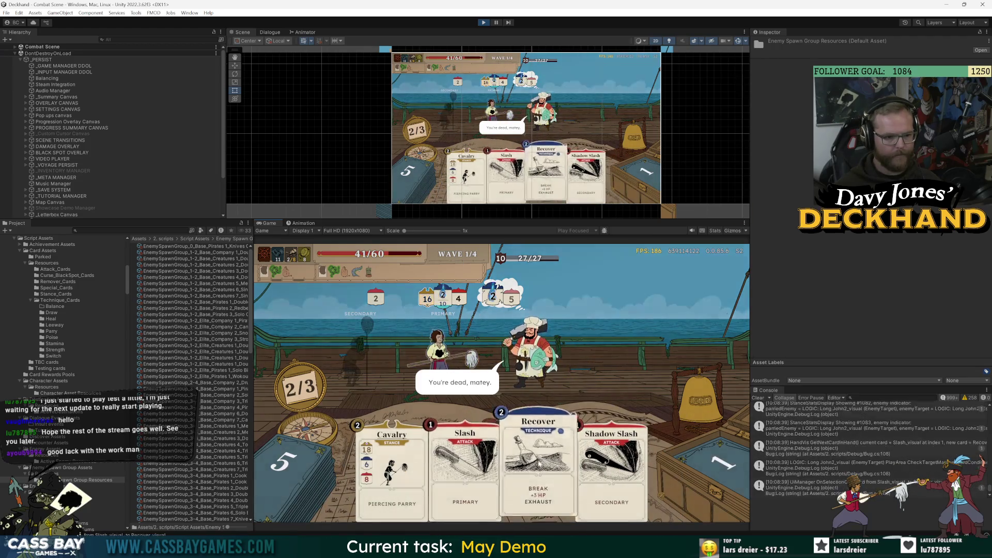
drag(344, 376, 345, 374)
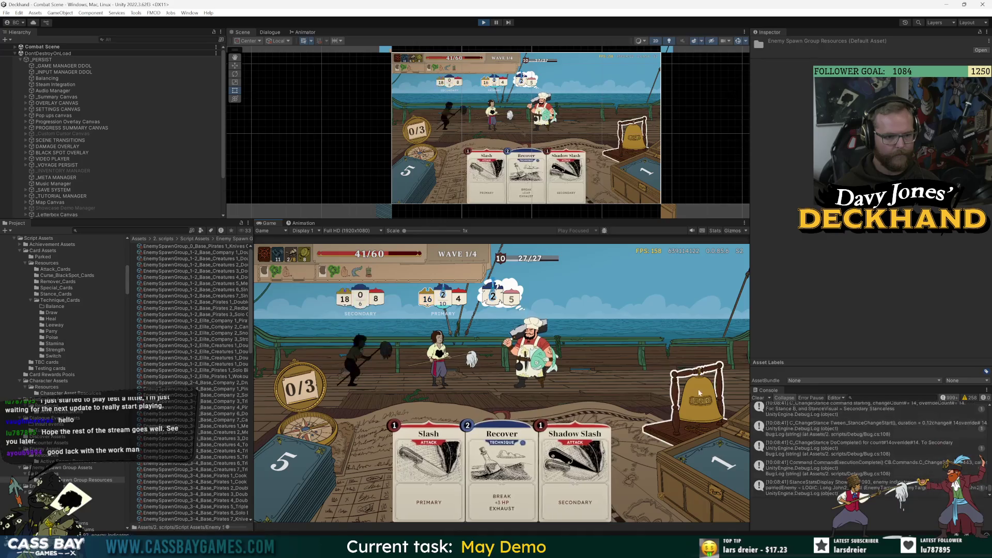
click(708, 397)
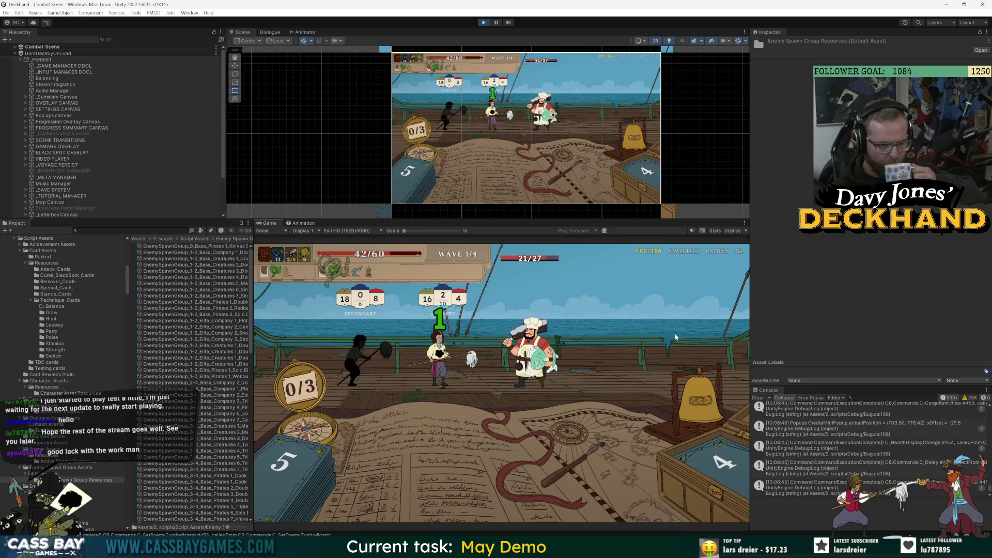
mouse_move(510, 296)
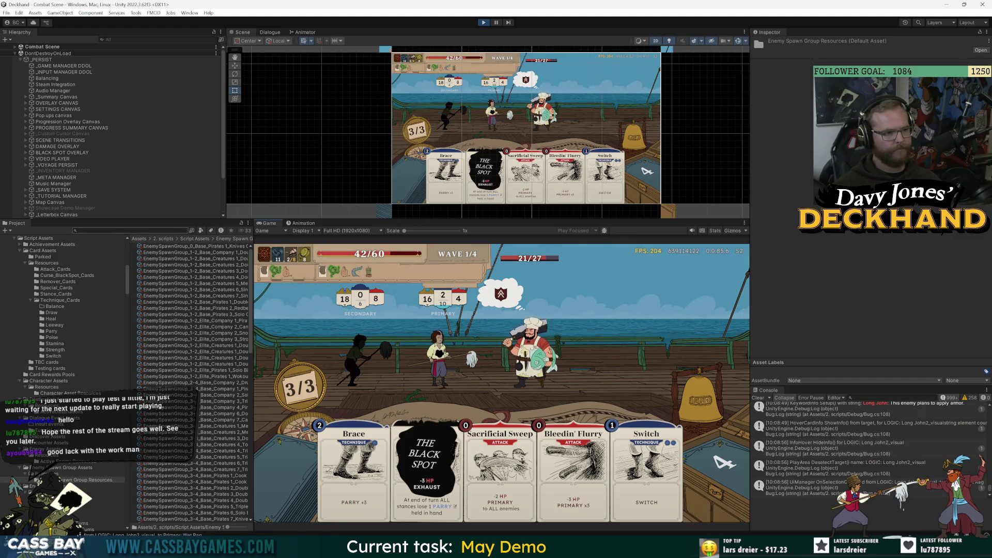
- Search 'cook' to show Enemy_Pirates_12_Mid_Cook in a wider Project panel, then play Brace and Switch
text(cook)
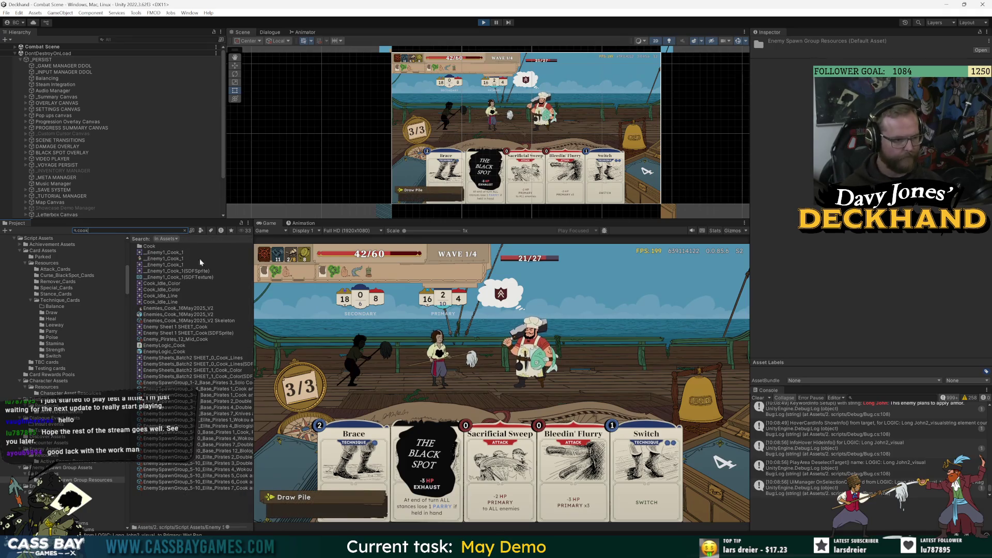
drag(252, 261, 352, 258)
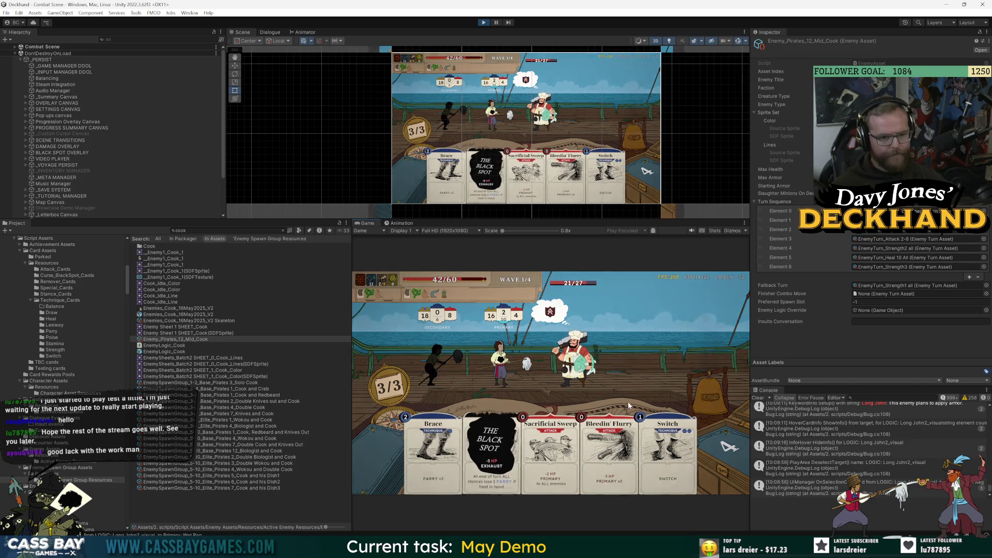
key(1)
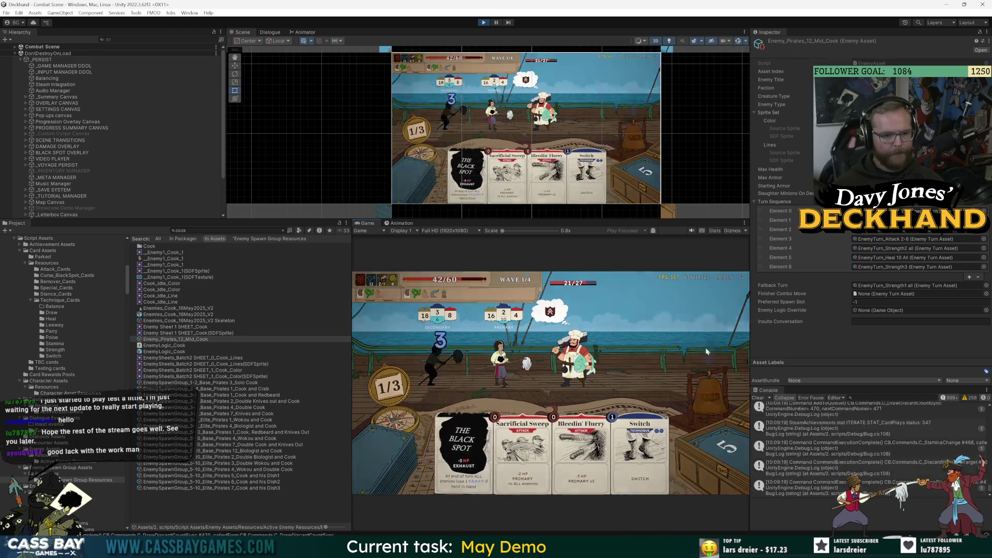
key(Left)
key(Right)
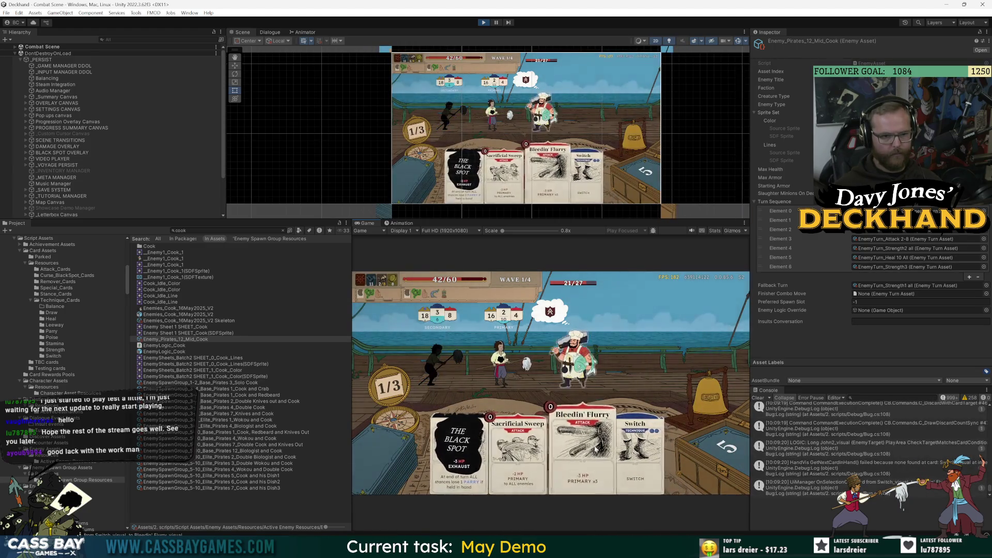
key(Up)
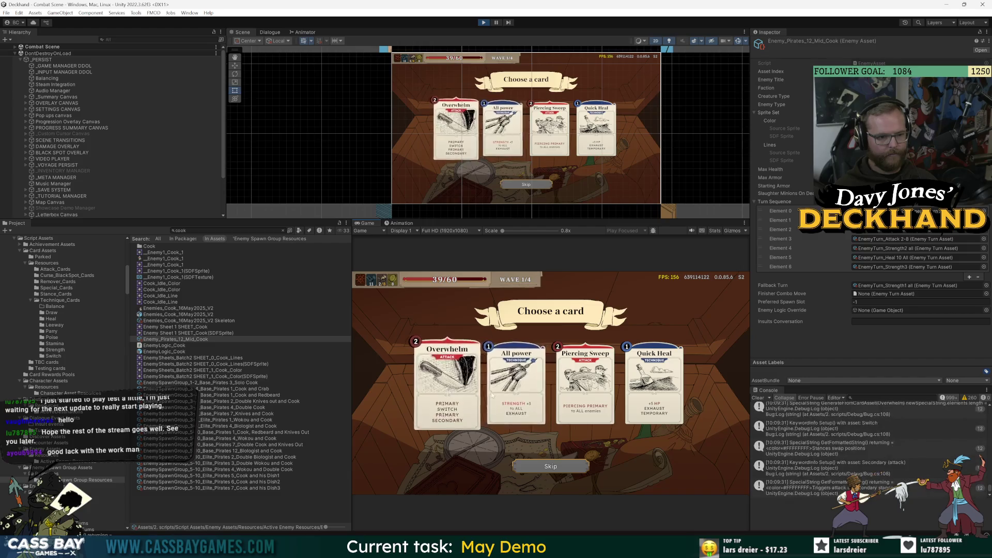
- Take All power as the reward, then play Guard, All power and Slash on the right pirate
mouse_move(514, 395)
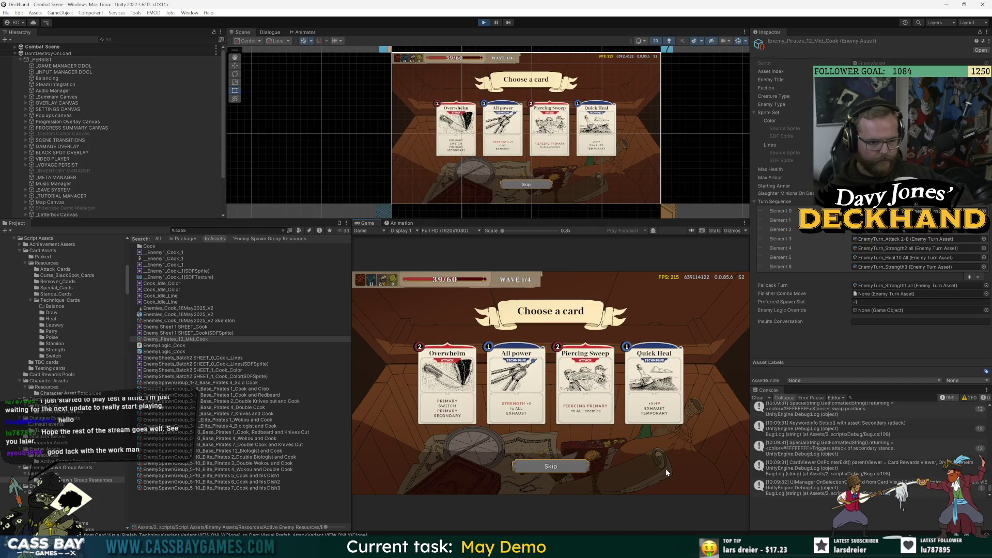
click(516, 385)
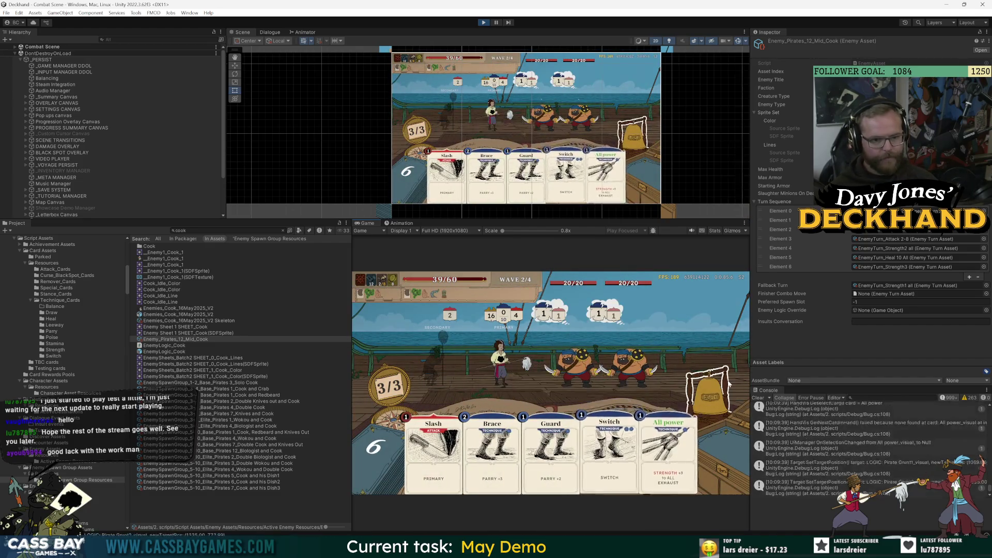
drag(551, 450, 517, 362)
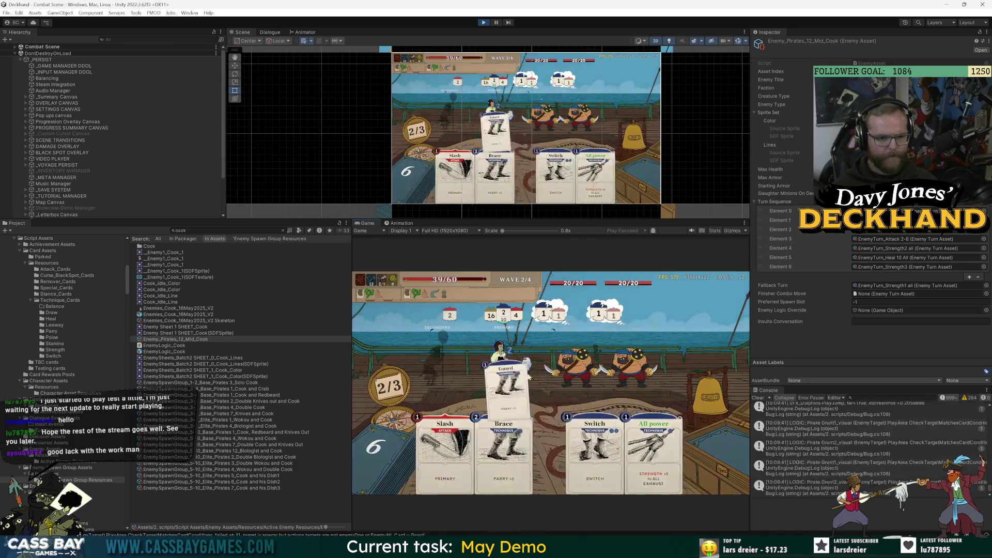
mouse_move(667, 450)
mouse_down()
mouse_move(550, 387)
mouse_move(553, 362)
mouse_up()
mouse_move(461, 450)
mouse_down()
mouse_move(492, 399)
mouse_move(628, 362)
mouse_up()
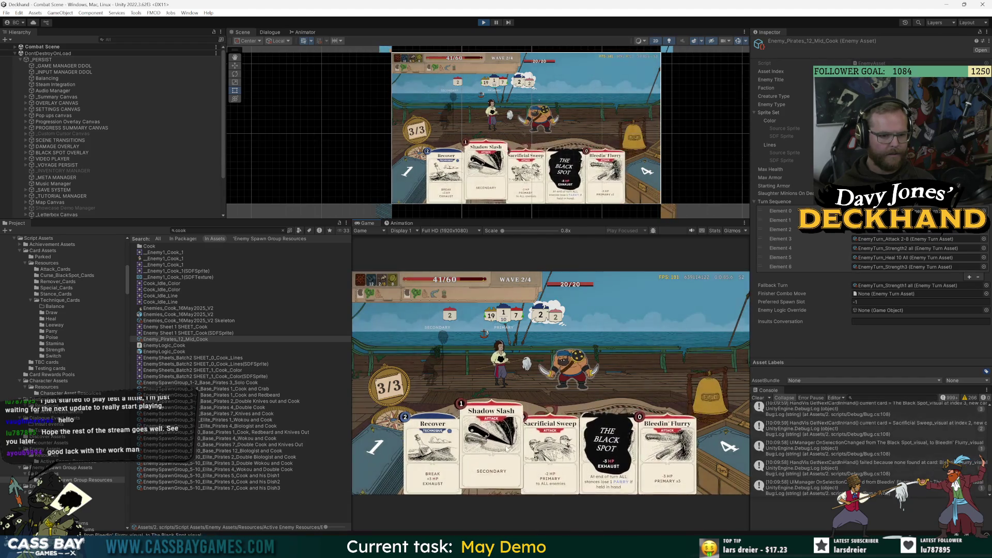
- Play Recover, The Black Spot, Bleedin' Flurry and Guard, then end the turn
click(440, 454)
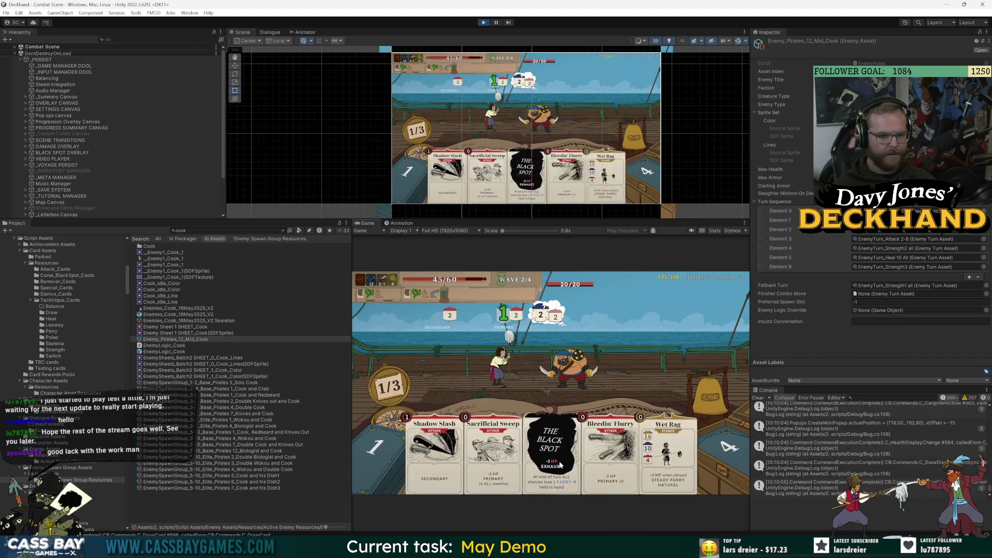
click(587, 465)
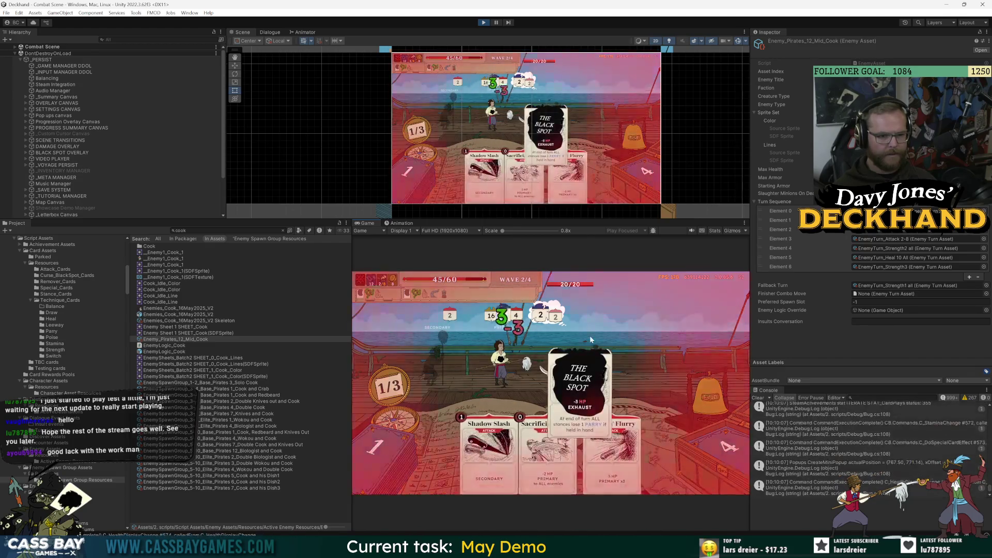
click(588, 484)
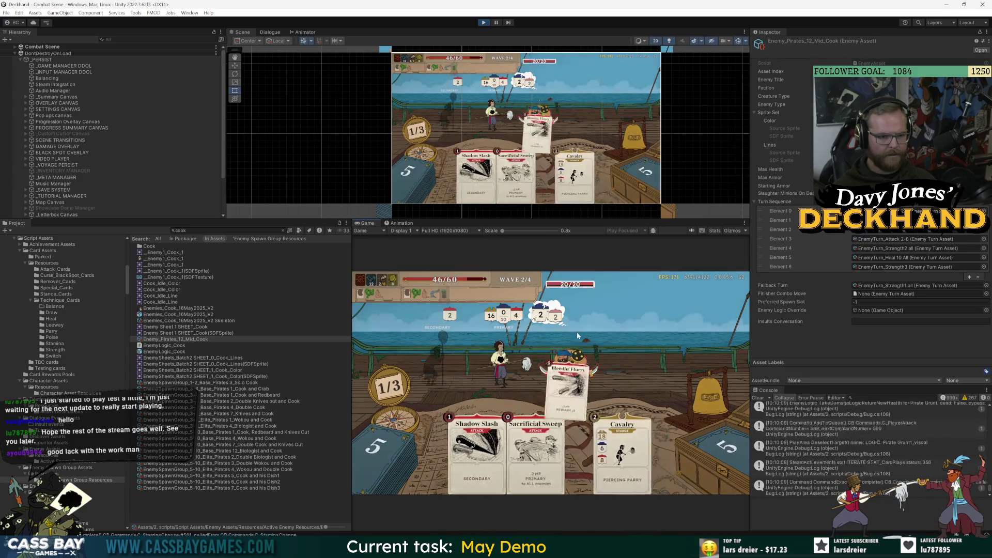
click(658, 480)
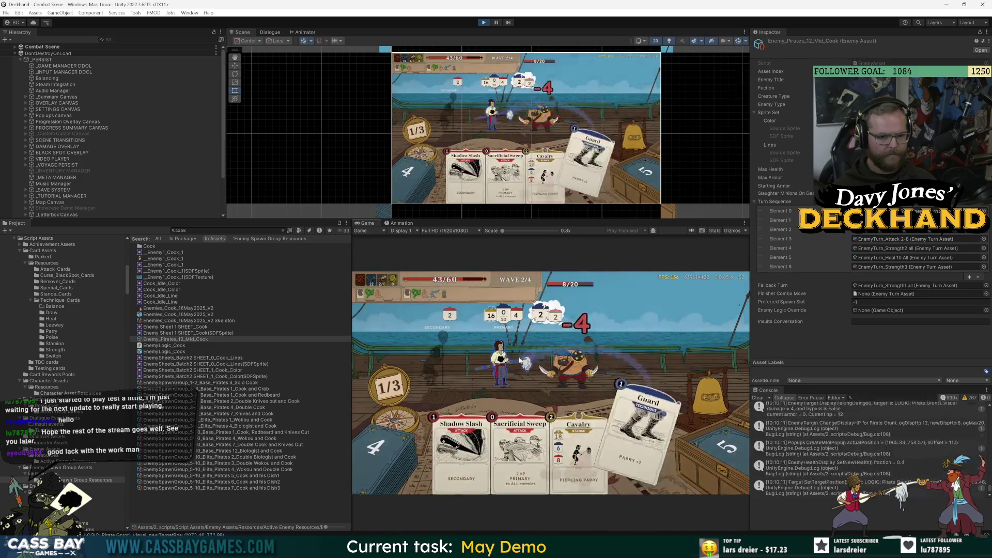
click(713, 398)
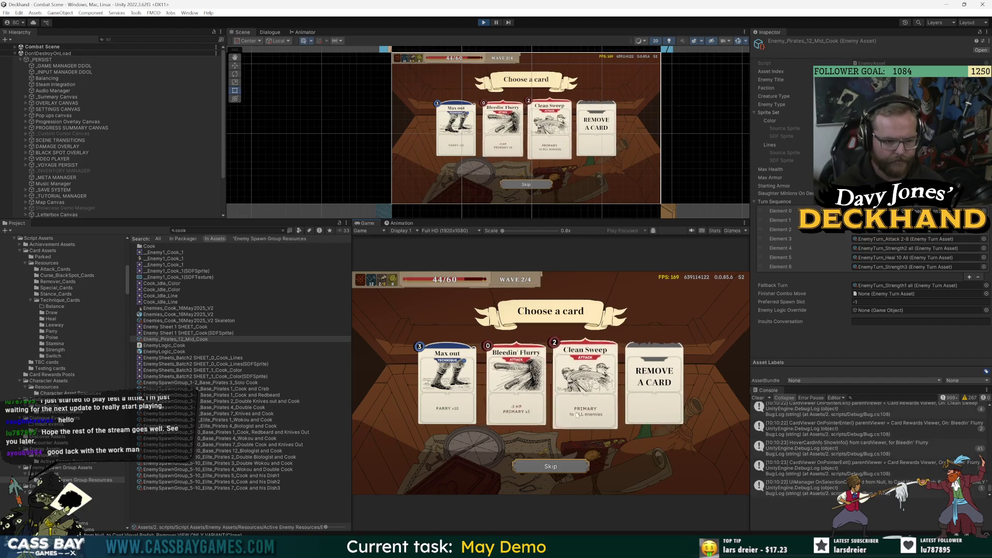
- Take Bleedin' Flurry as the reward, play Recover, Wet Rag and Guard on the player, and end the turn
click(528, 401)
click(560, 467)
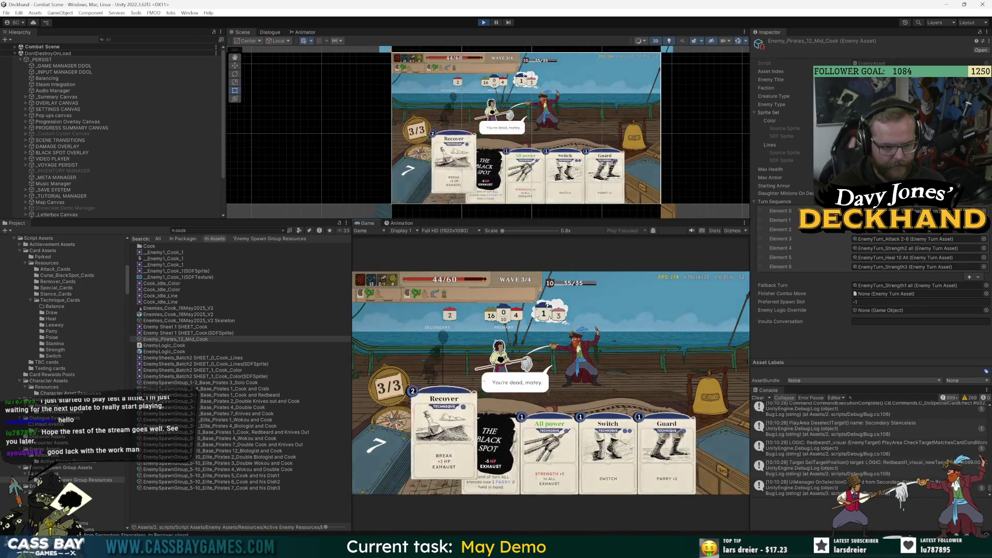
mouse_move(432, 450)
mouse_down()
mouse_move(483, 343)
mouse_move(526, 364)
mouse_up()
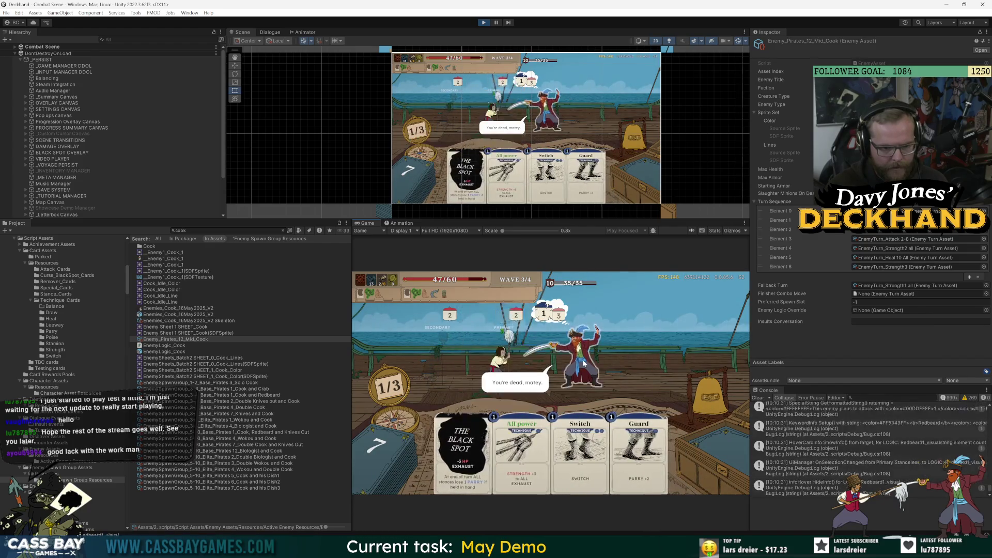
drag(611, 352, 611, 352)
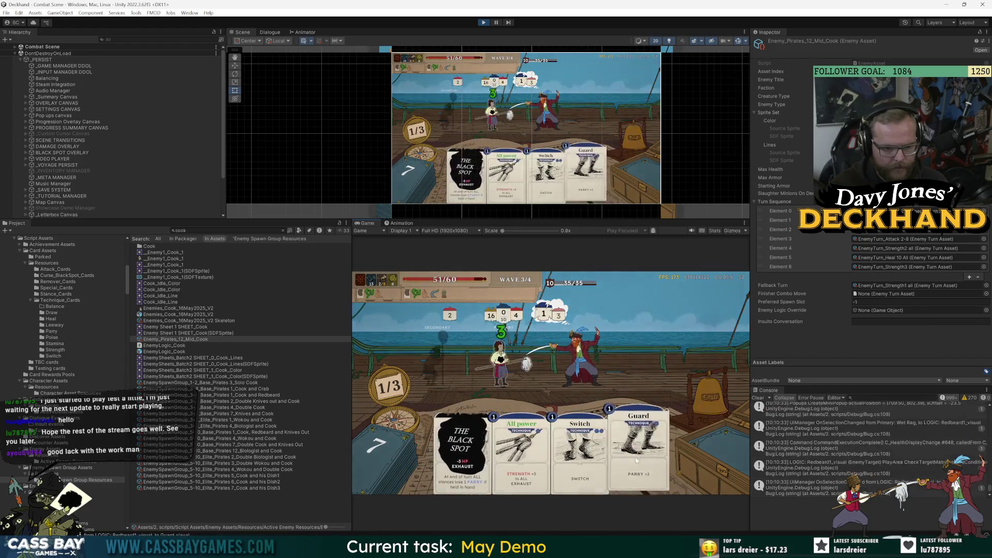
drag(608, 455, 537, 356)
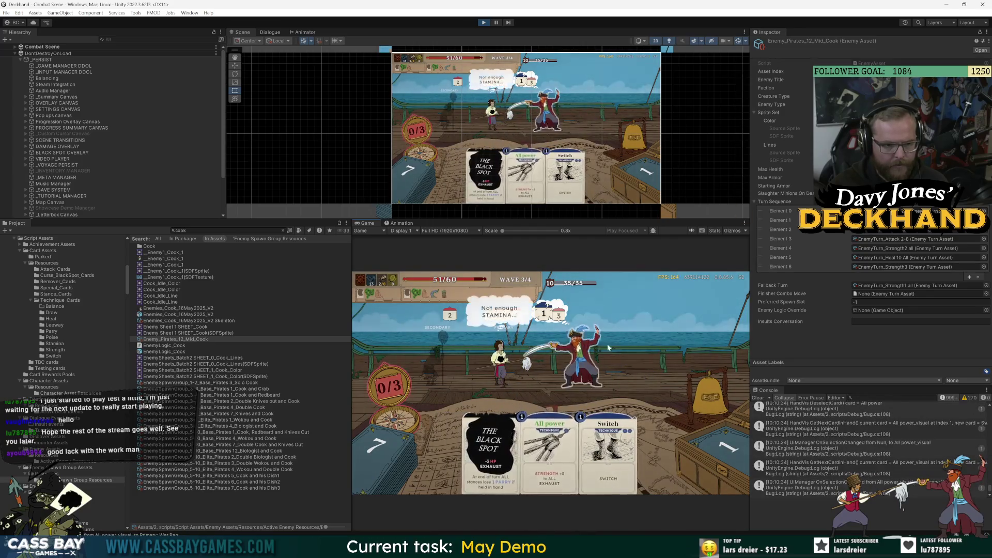
click(705, 393)
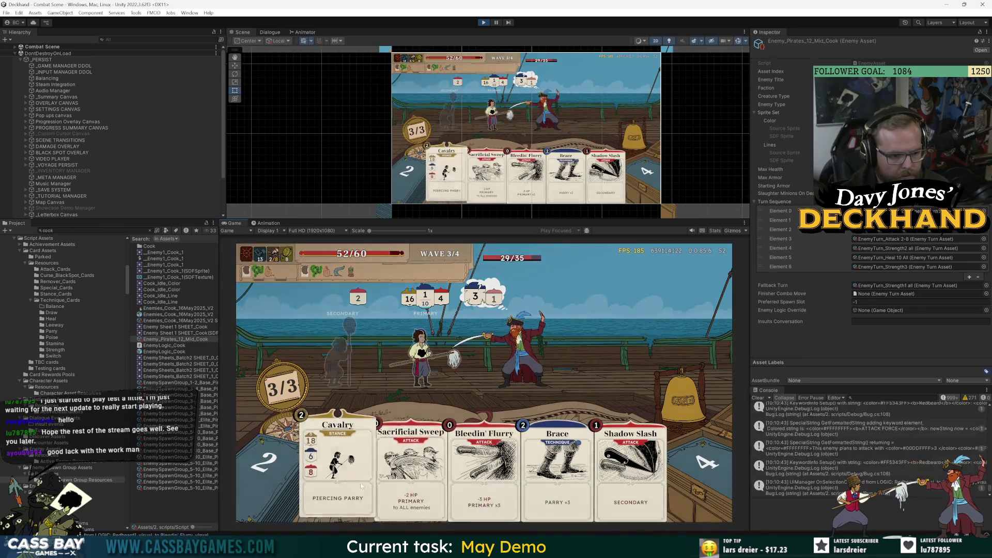
- Play Cavalry, Bleedin' Flurry, Sacrificial Sweep and Bleedin' Flurry again, then end the turn
drag(336, 465, 355, 359)
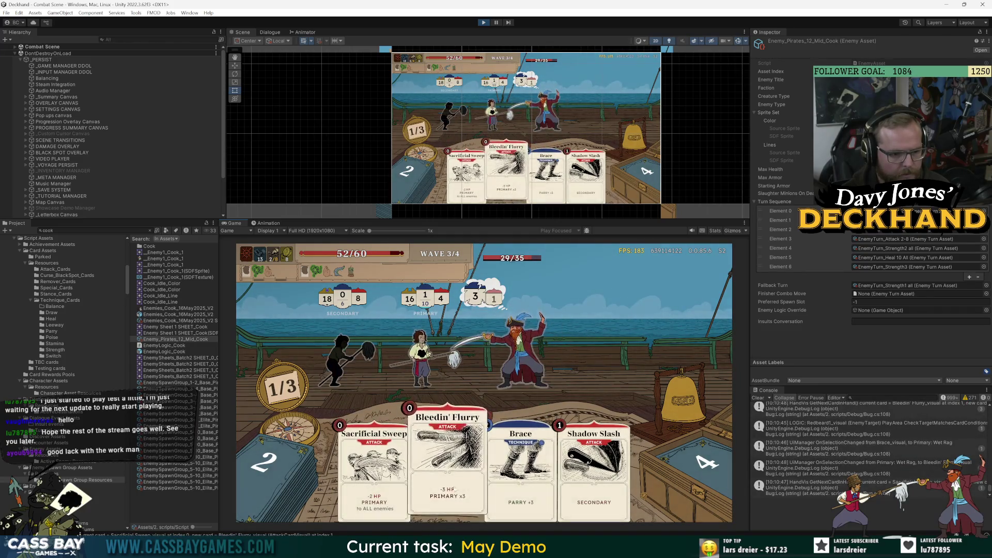
mouse_move(448, 468)
mouse_down()
mouse_move(476, 331)
mouse_move(511, 351)
mouse_up()
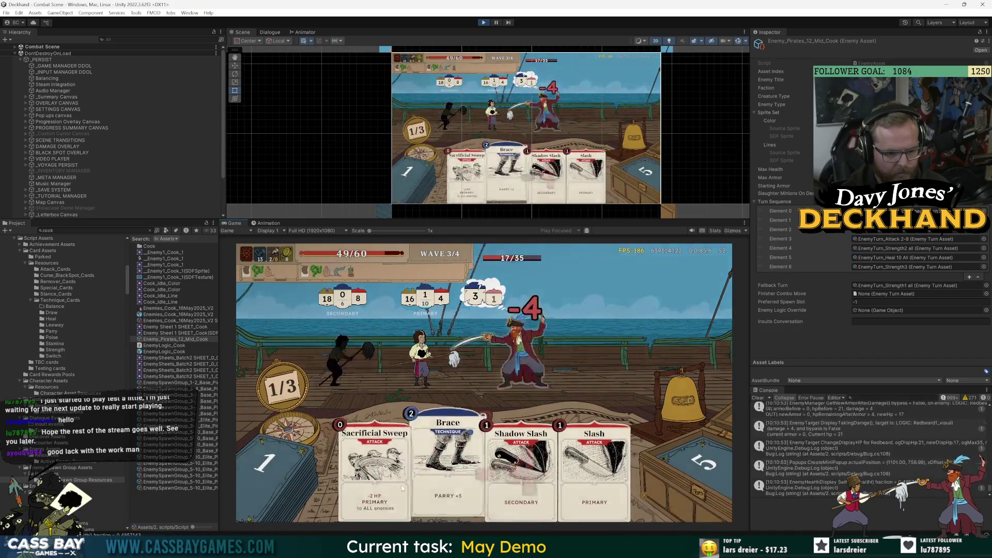
drag(374, 462, 420, 335)
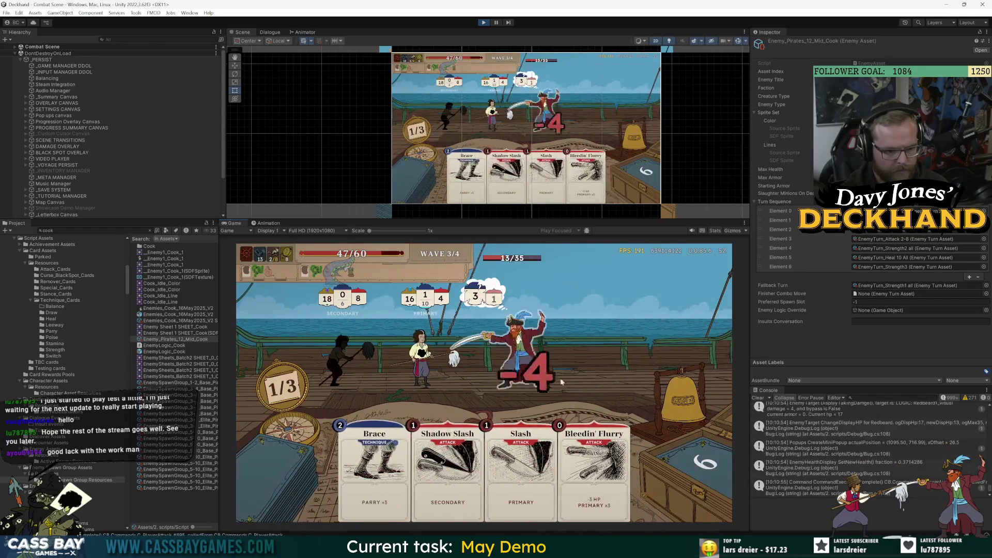
drag(594, 465, 566, 343)
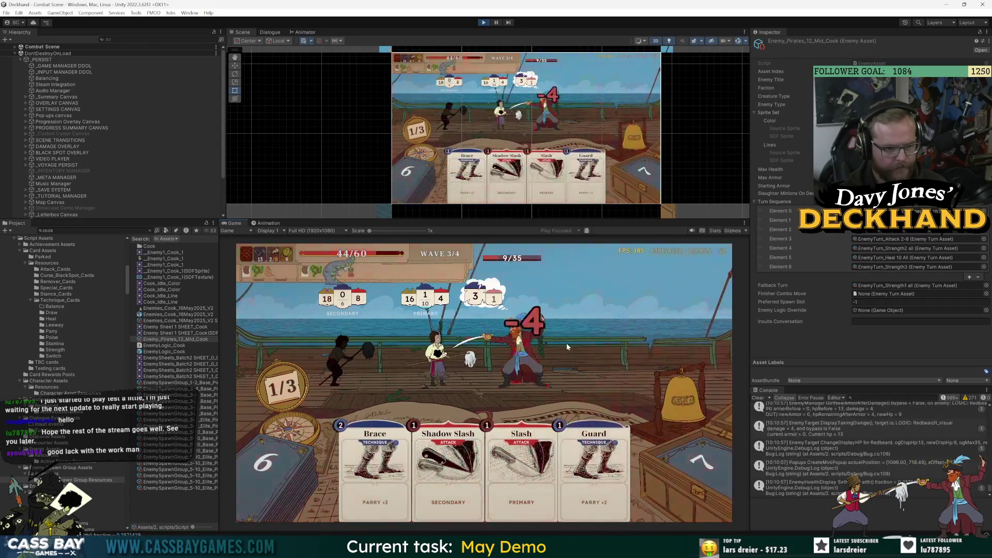
click(672, 395)
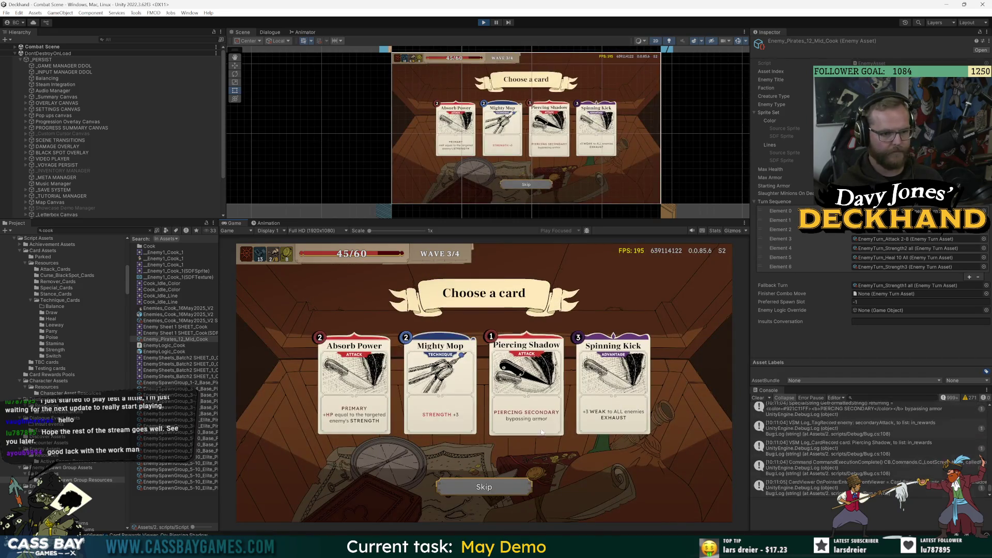
- Take Mighty Mop as the reward, play Cavalry, All power and Bleedin' Flurry, and end the turn
click(451, 428)
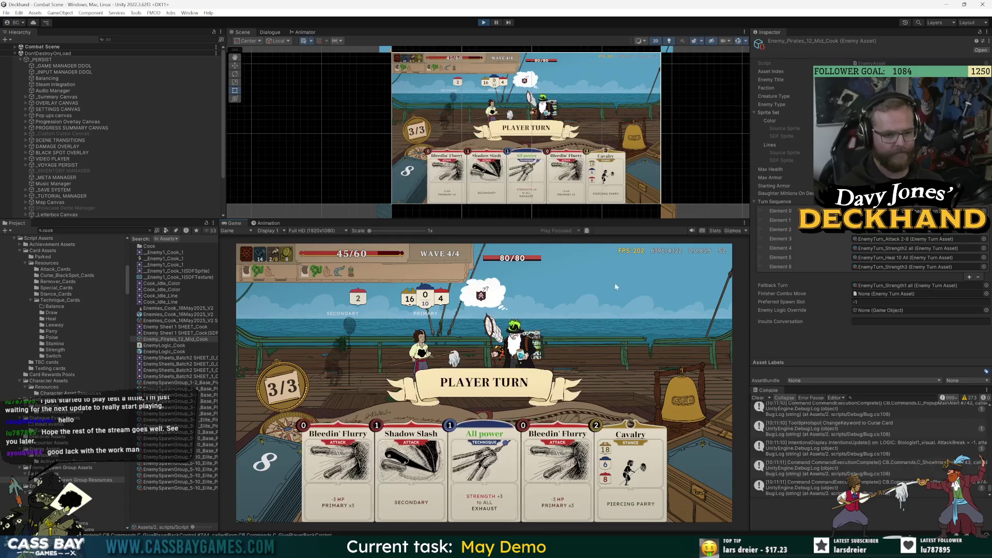
key(Right)
key(Right)
key(Left)
key(Left)
key(Left)
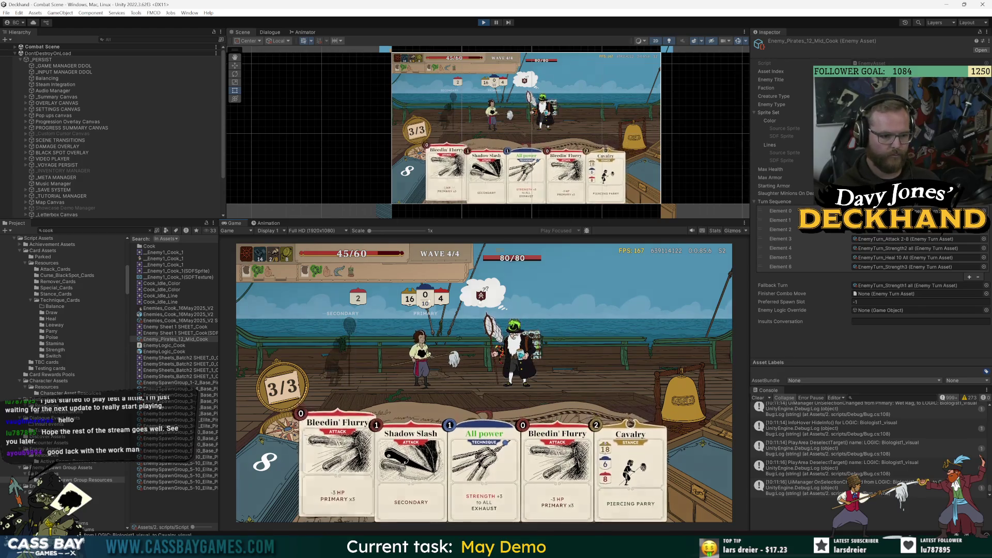
click(624, 465)
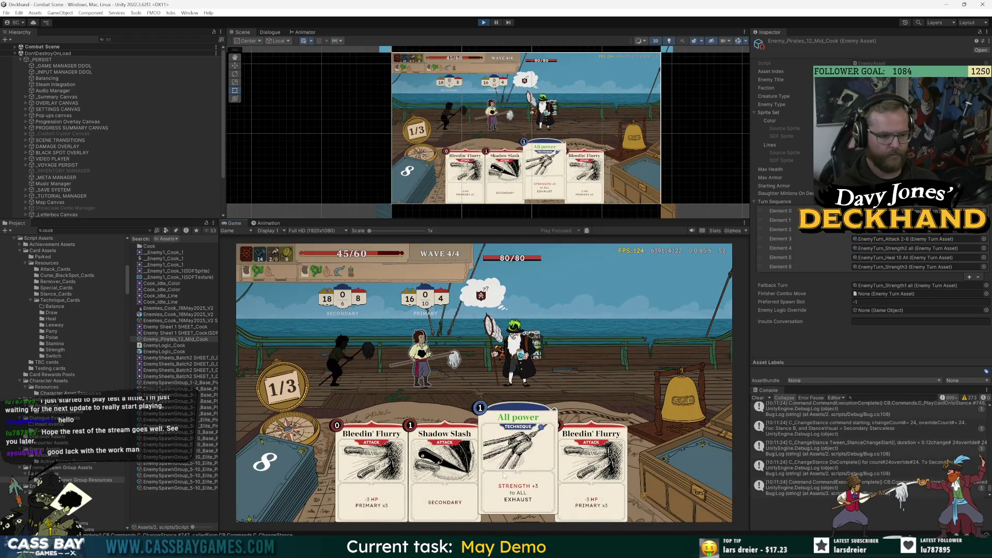
mouse_move(504, 474)
mouse_down()
mouse_move(496, 362)
mouse_move(462, 321)
mouse_up()
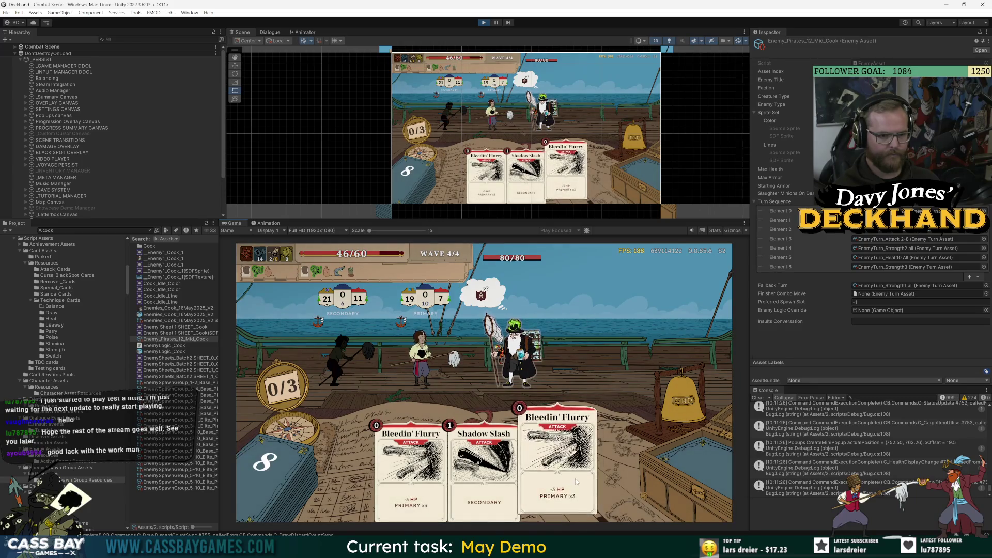
mouse_move(576, 482)
mouse_down()
mouse_move(525, 398)
mouse_move(517, 351)
mouse_up()
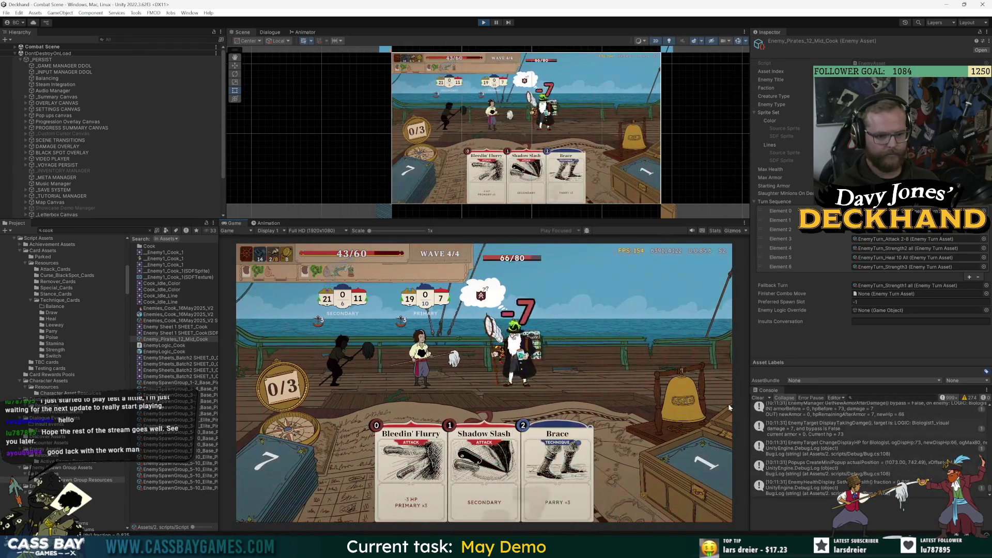
click(688, 395)
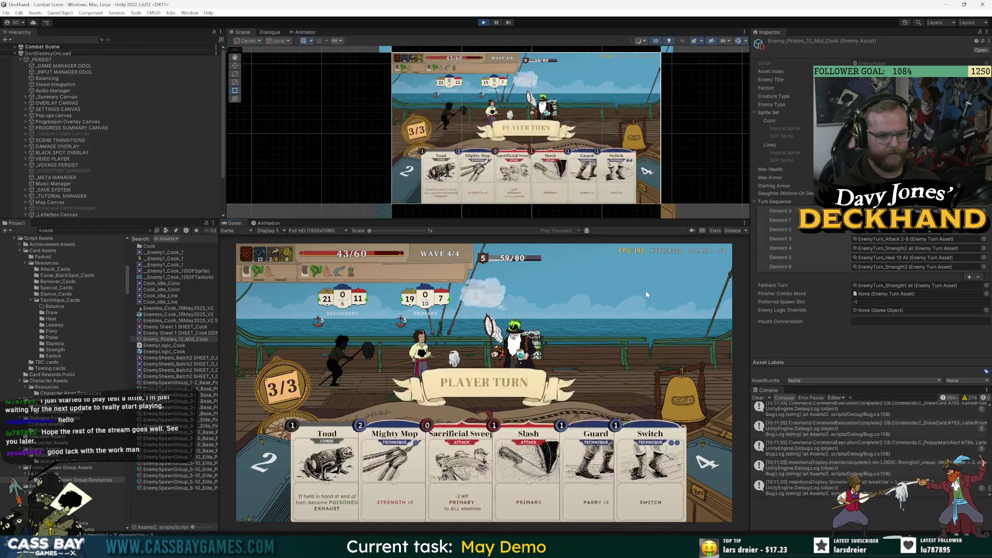
- Play Guard and Mighty Mop on the silhouette character, end the turn, and read the enemy's '?' curse tooltip
click(397, 481)
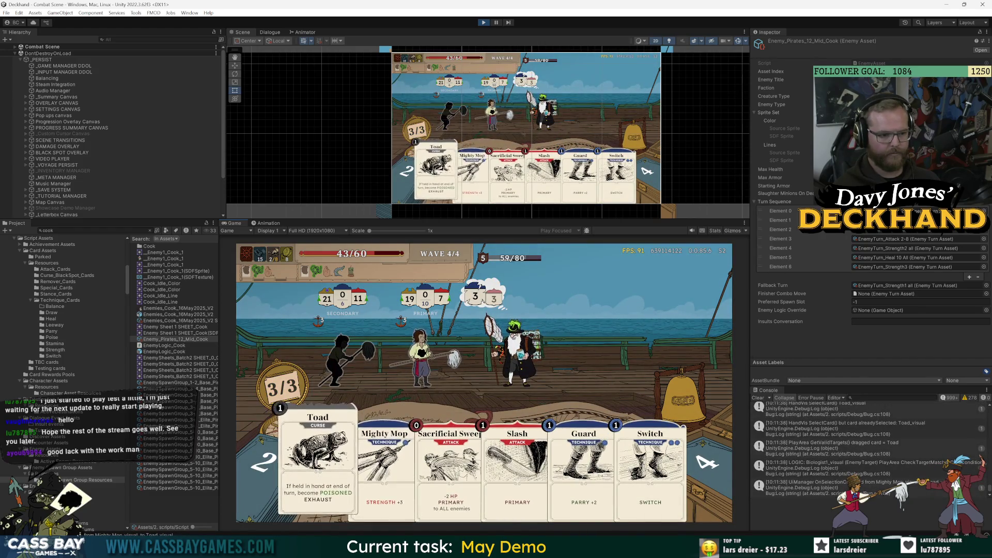
click(584, 465)
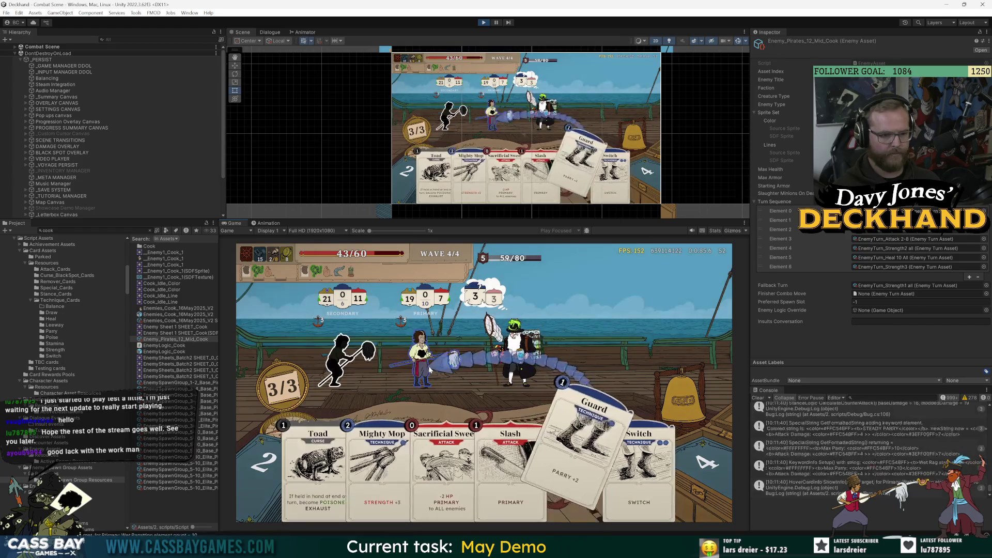
click(345, 357)
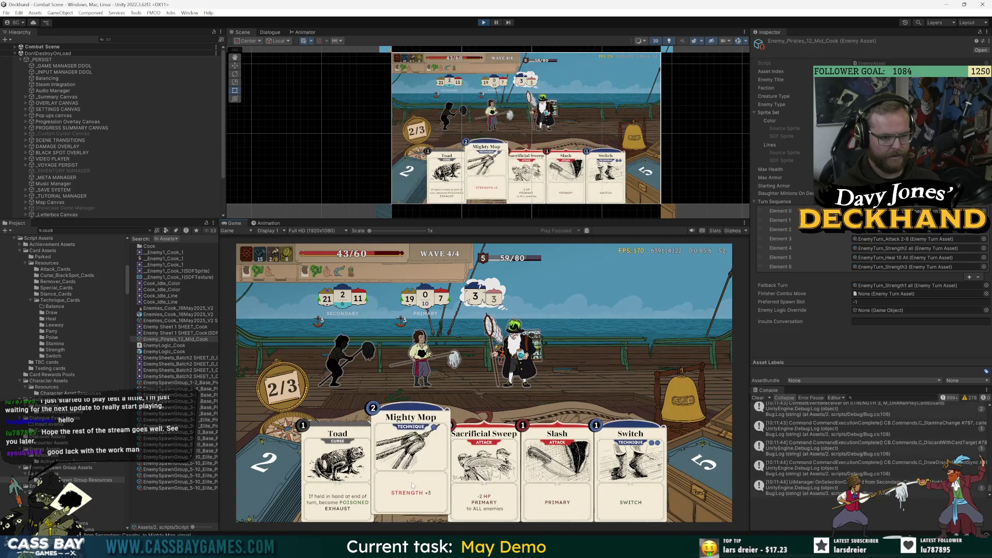
click(412, 485)
click(349, 360)
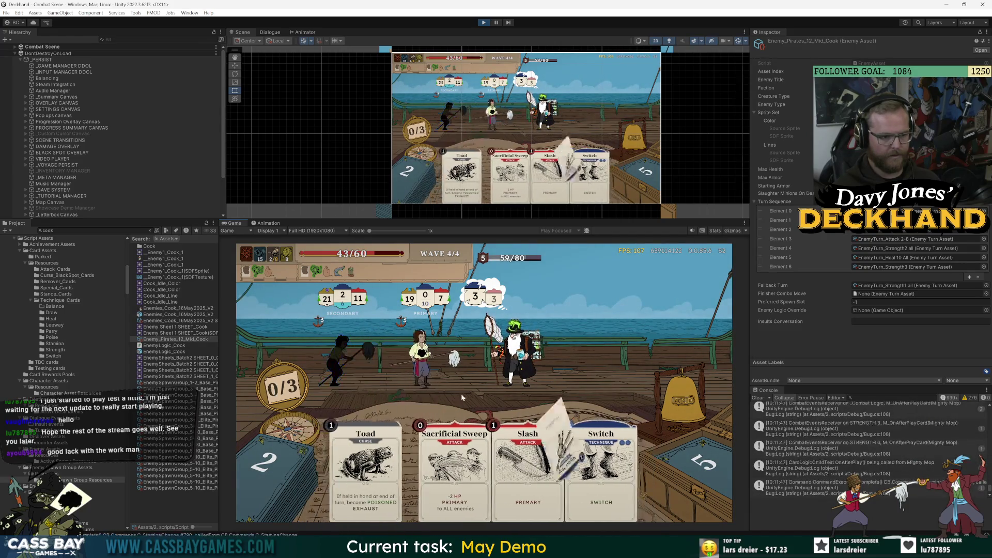
click(677, 408)
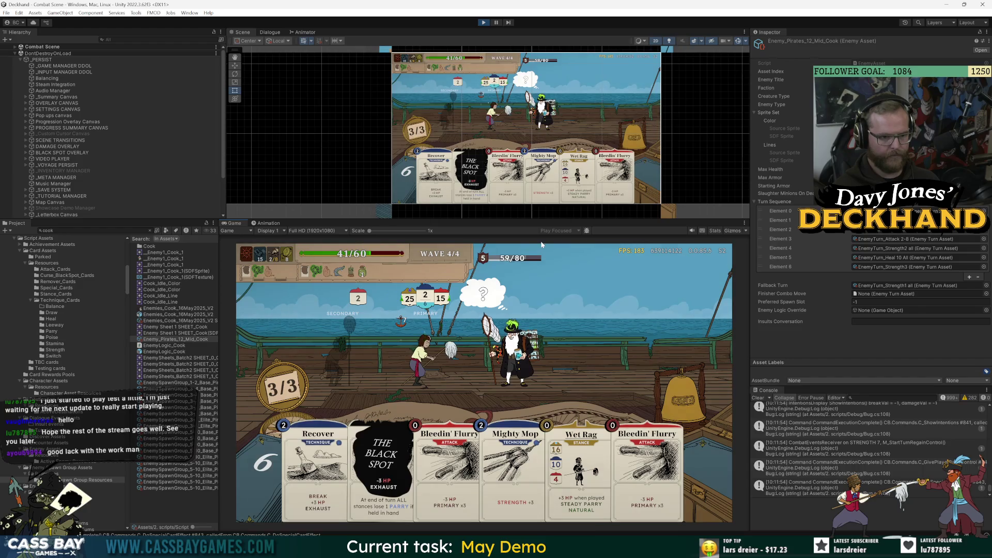
mouse_move(484, 296)
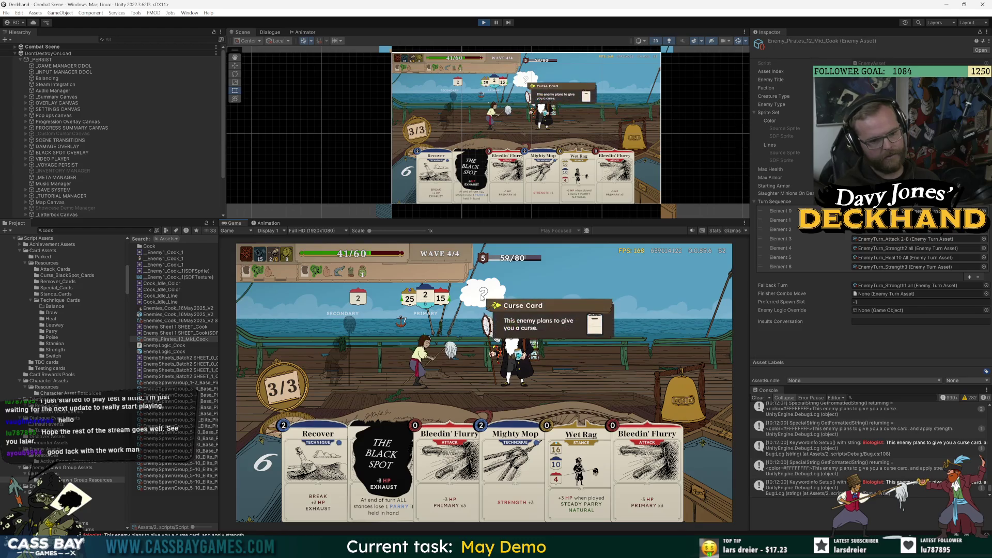
mouse_move(512, 356)
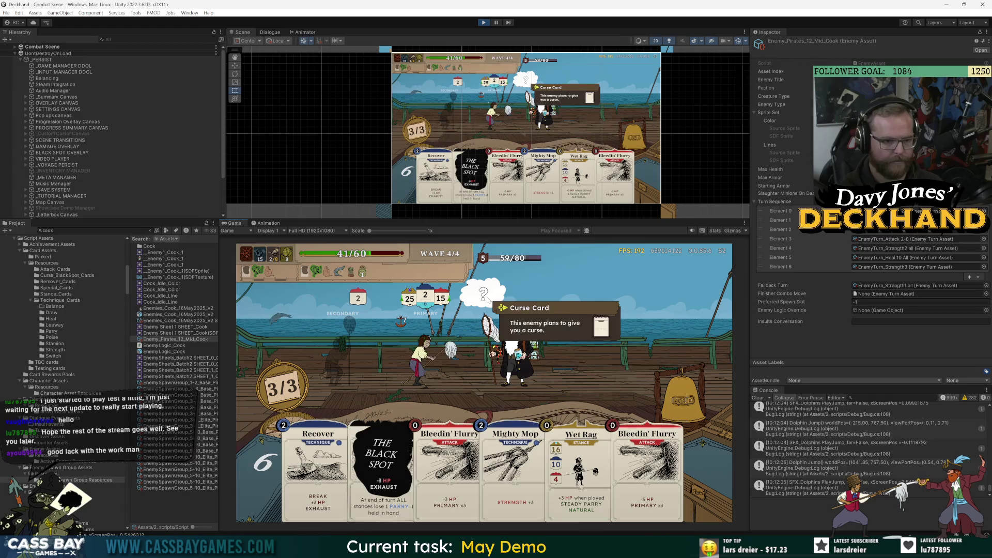
- Expand Combat Scene > COMBAT > _Combat Logic > ENEMIES > Alive and select LOGIC: Biologist1
click(15, 47)
click(20, 60)
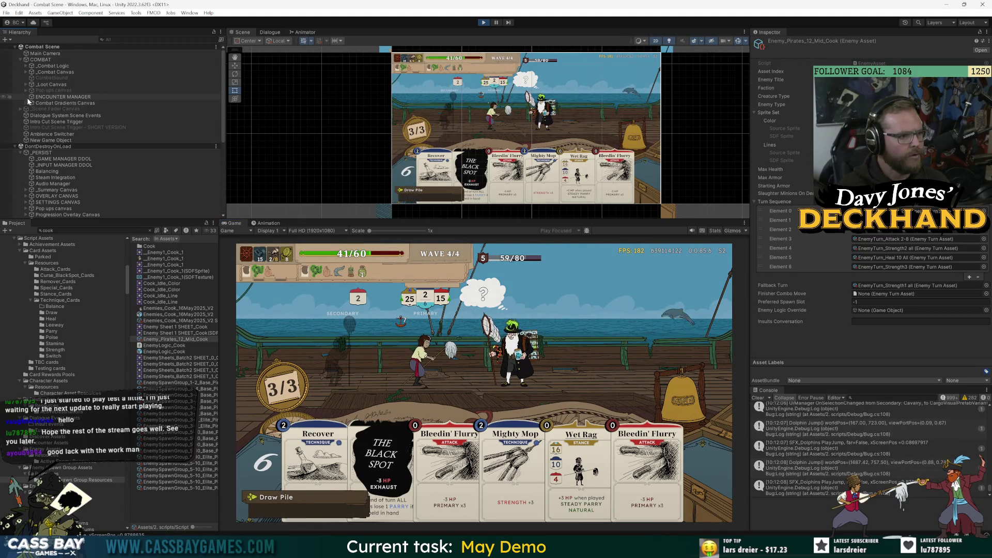
click(26, 67)
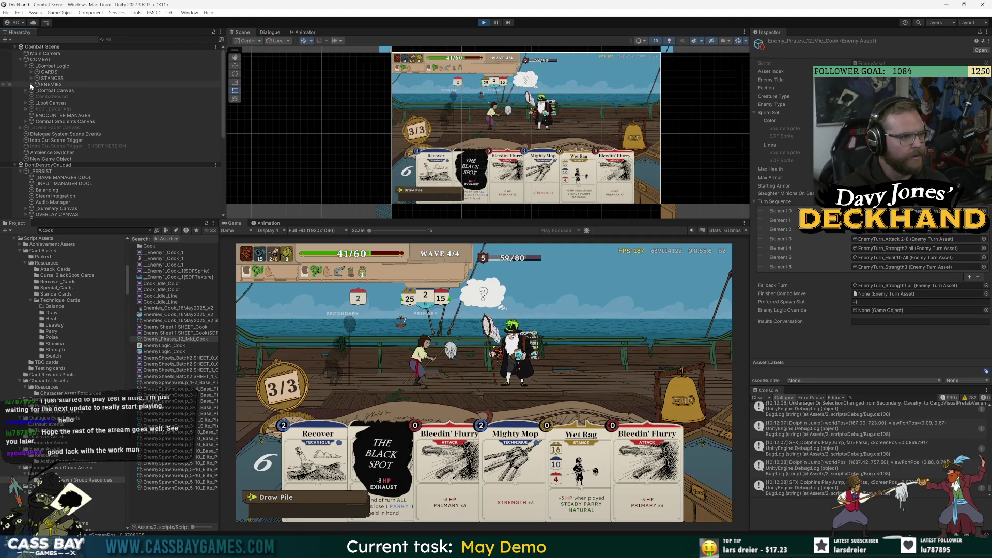
click(31, 84)
click(38, 91)
click(67, 96)
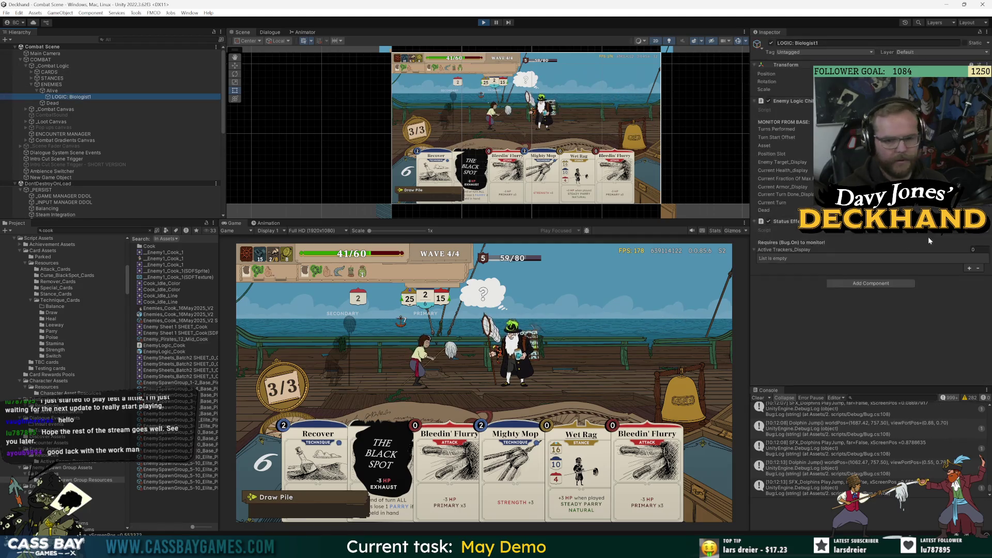
- Open the EnemyTurn_Curse_Toad and Strength 1 turn asset and inspect its Beats in the Inspector
double_click(916, 203)
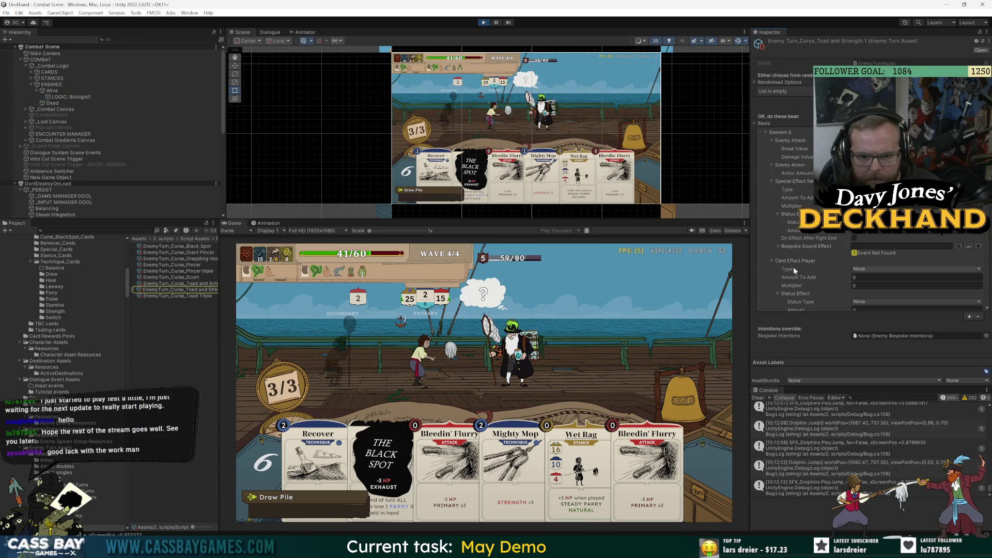
scroll(794, 270, down, 6)
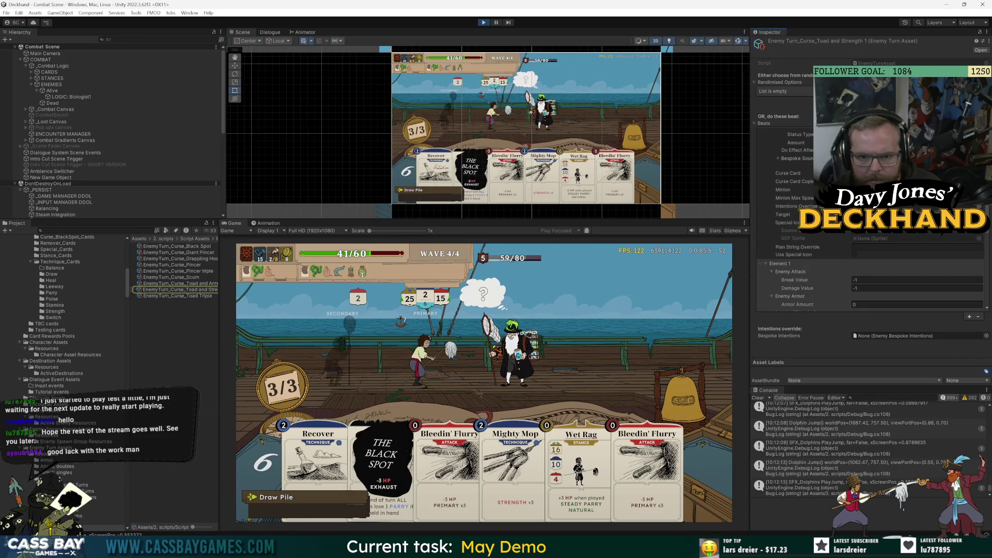
scroll(826, 255, up, 2)
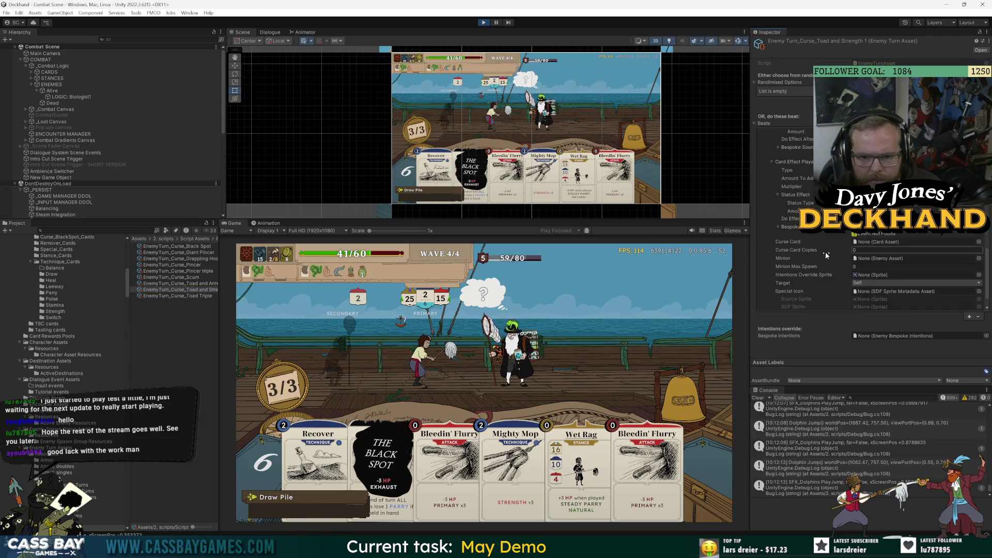
scroll(812, 253, up, 3)
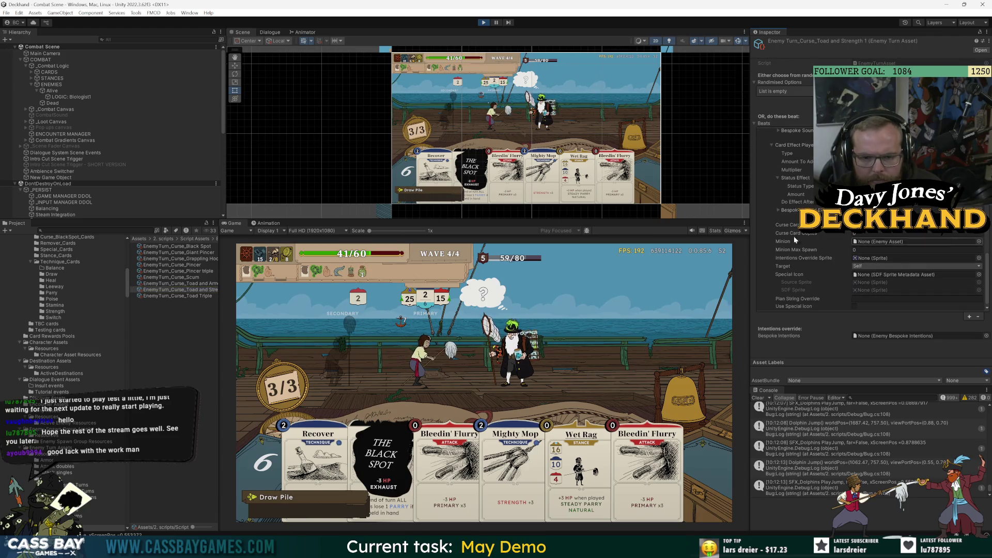
scroll(794, 238, up, 2)
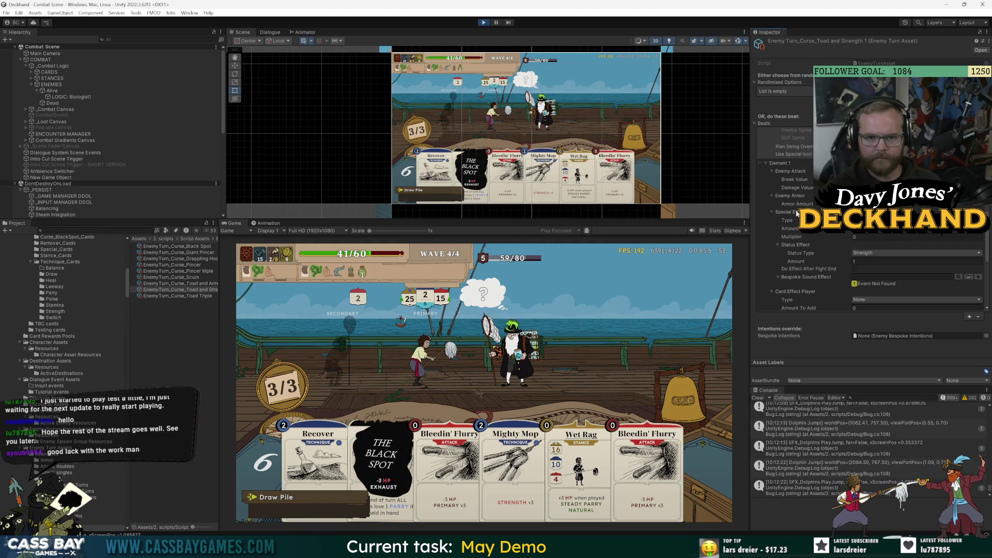
scroll(827, 222, down, 5)
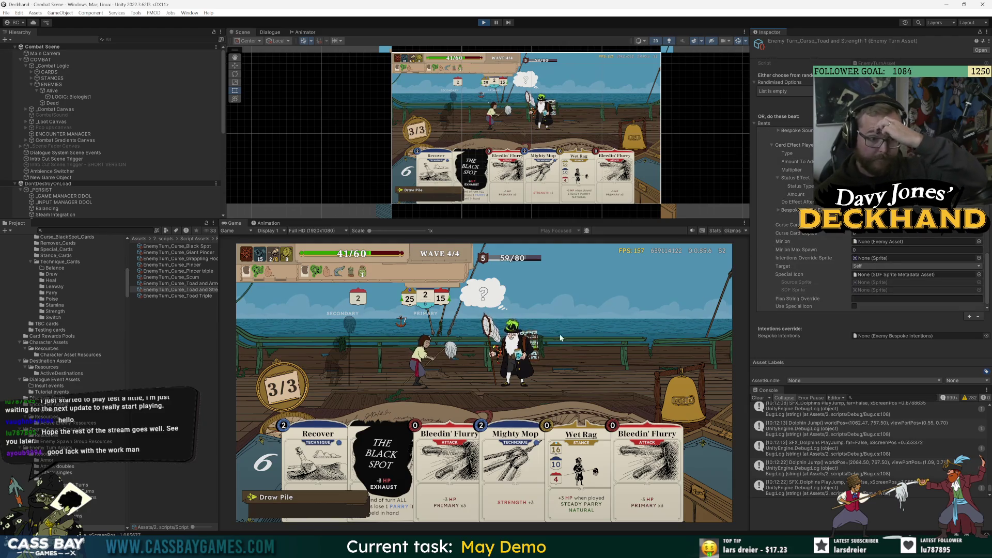
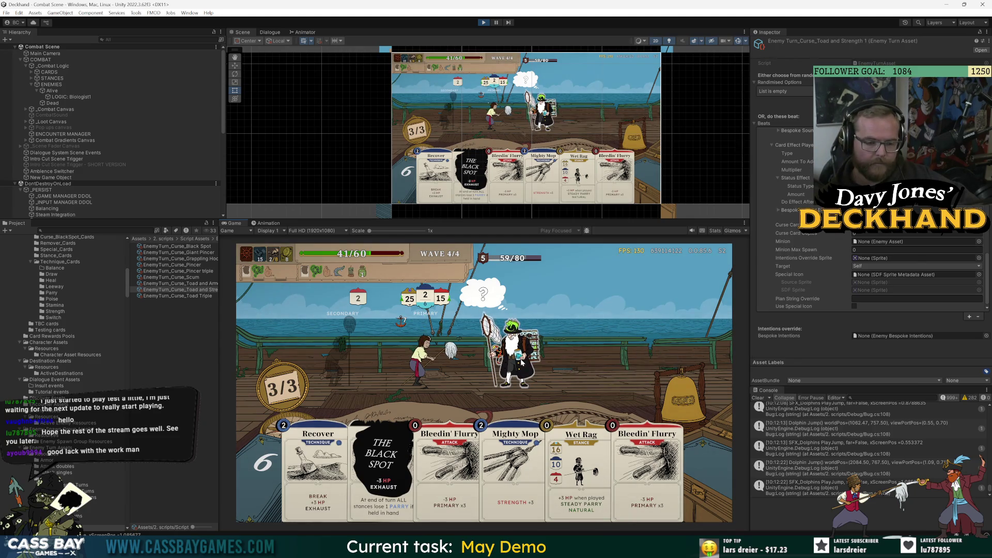
- Review how ShowIntentions in IntentionsDisplay.cs shows the armor and special intention icons
key(alt+Tab)
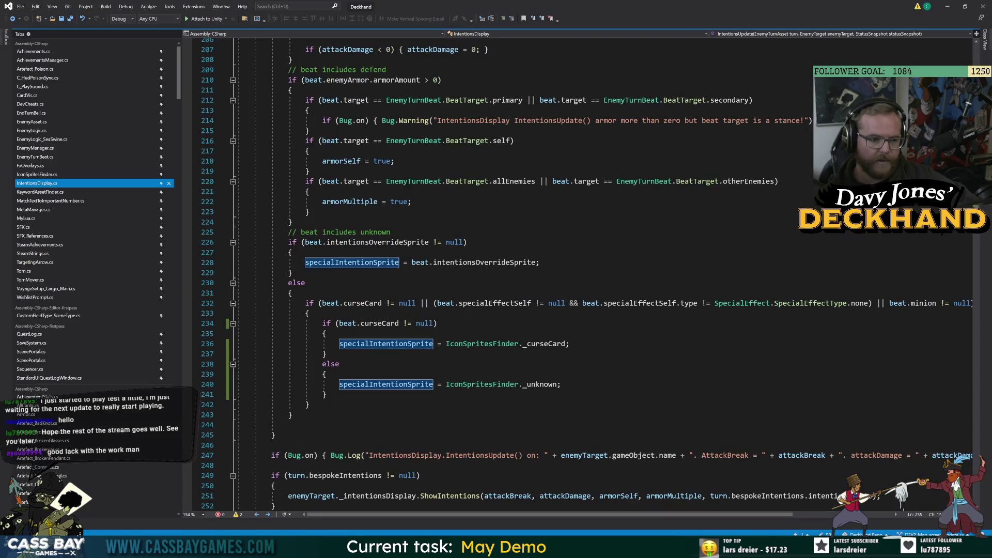
scroll(584, 274, down, 20)
scroll(584, 273, down, 18)
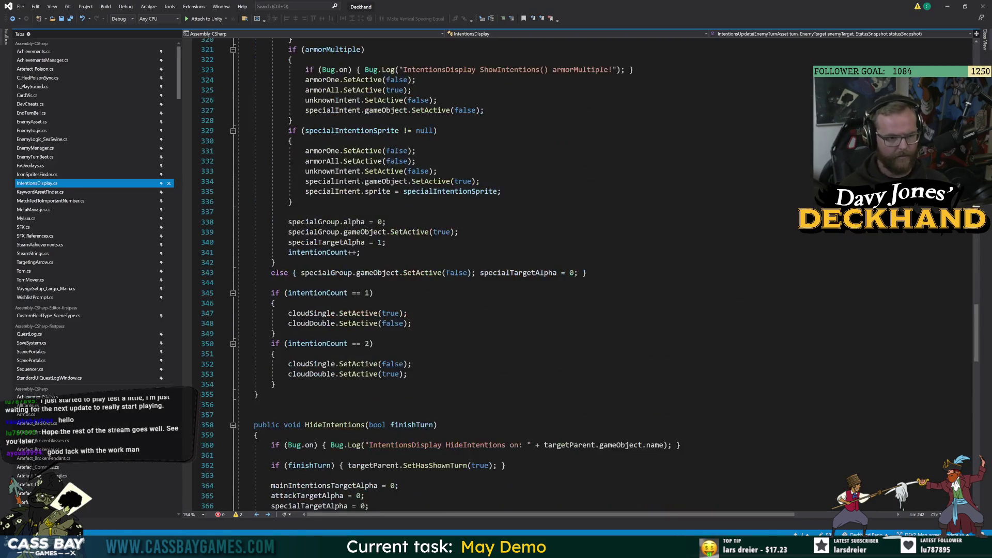
scroll(584, 274, up, 13)
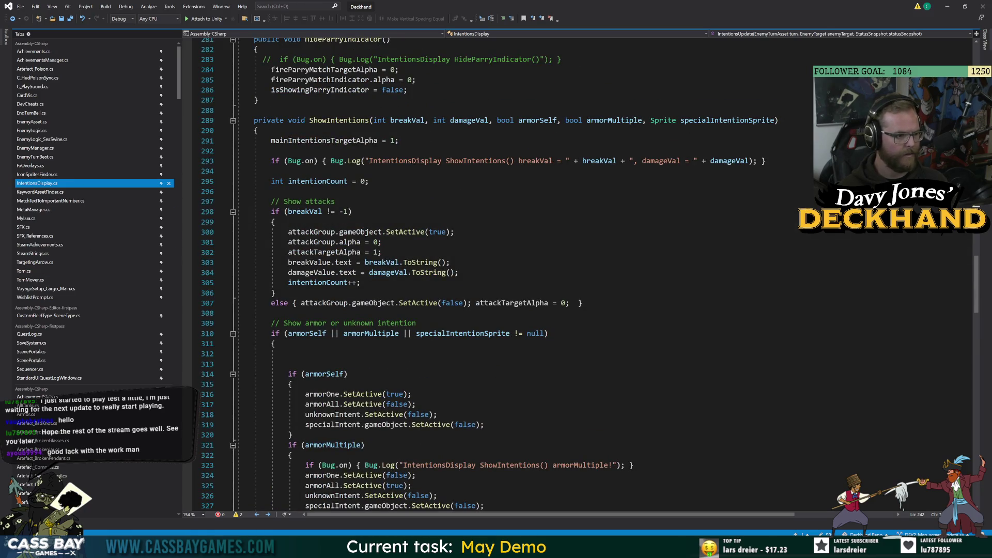
scroll(584, 274, up, 7)
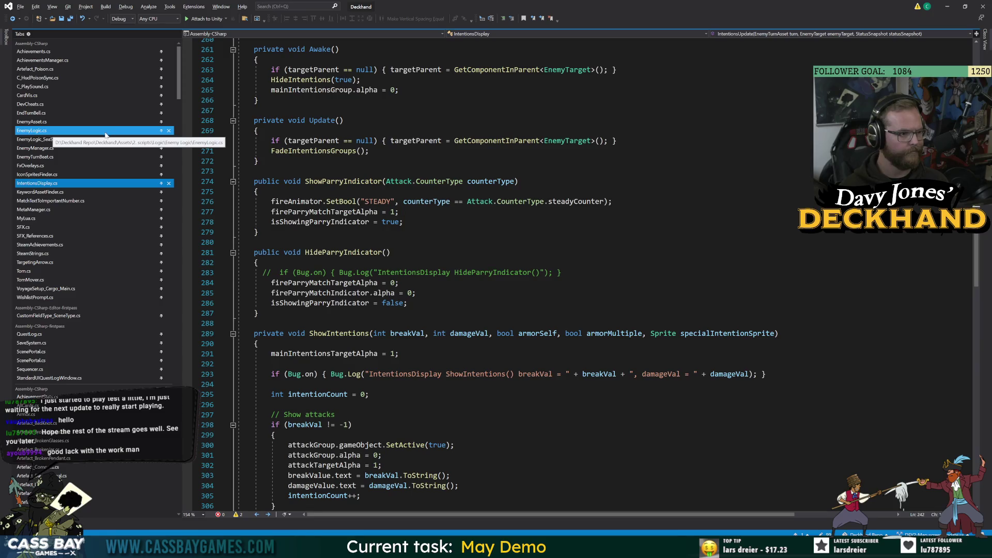
key(alt+Tab)
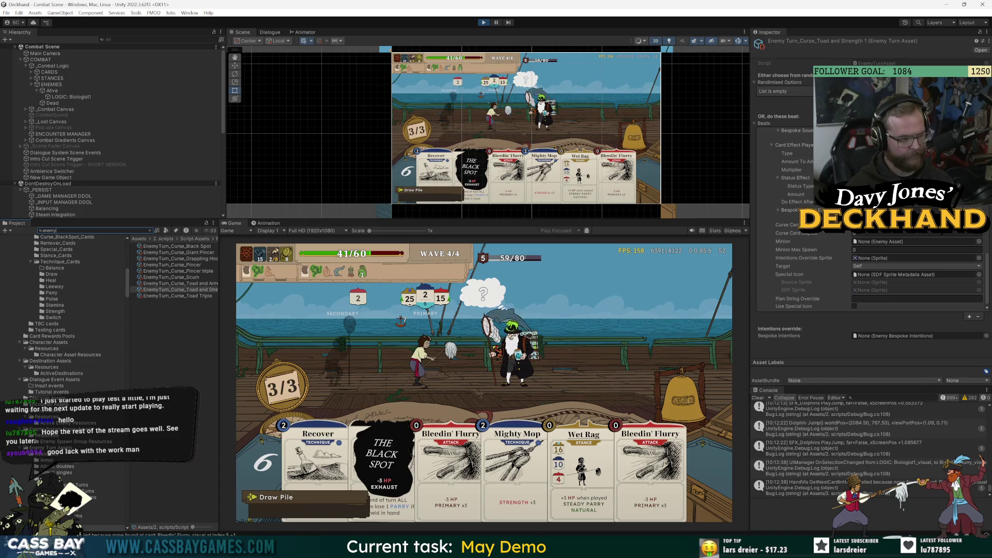
- Search the Project for 'enemytar' and open EnemyTarget.cs at its GetHoverSummaryBody method
text(nemytar)
double_click(169, 247)
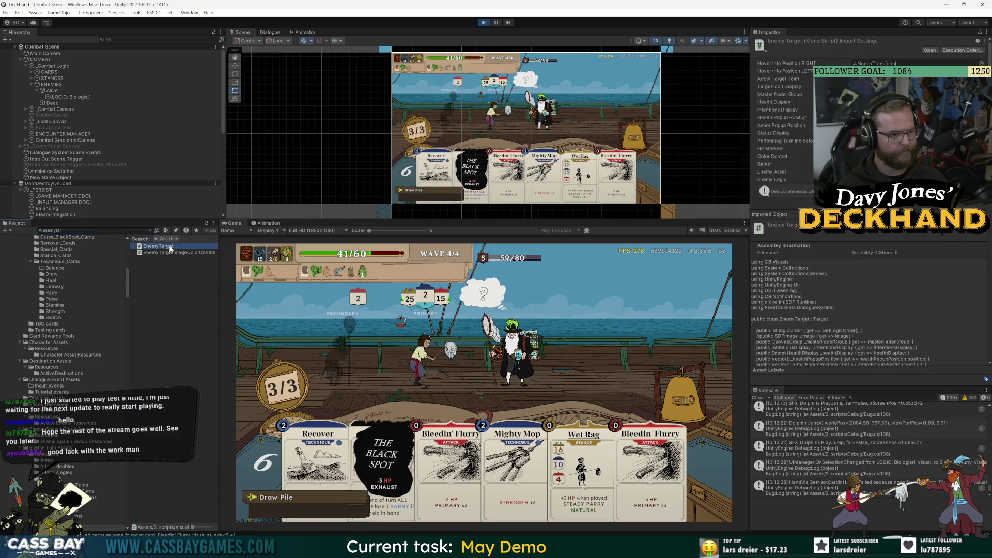
mouse_move(179, 81)
mouse_down()
mouse_move(172, 281)
mouse_move(177, 238)
mouse_up()
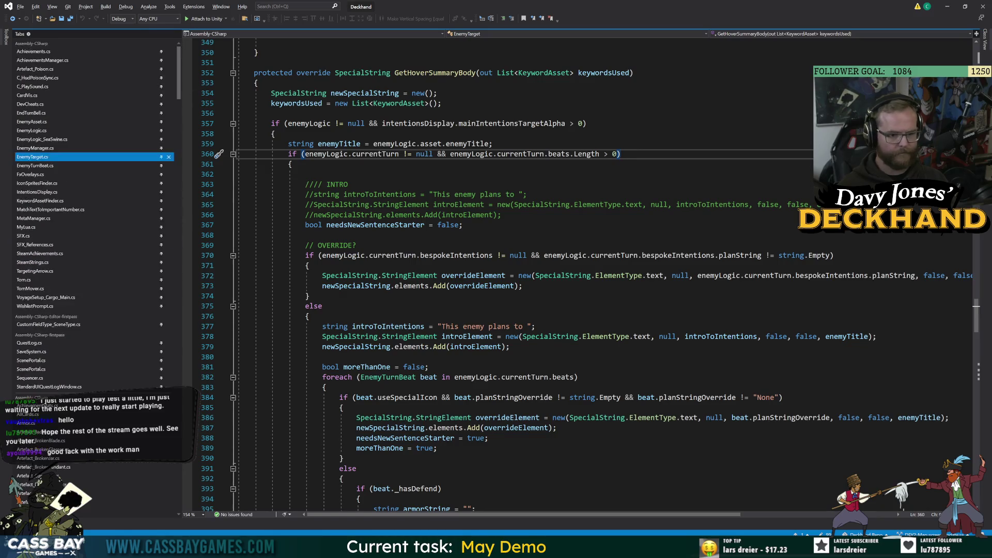
click(517, 326)
scroll(517, 274, down, 11)
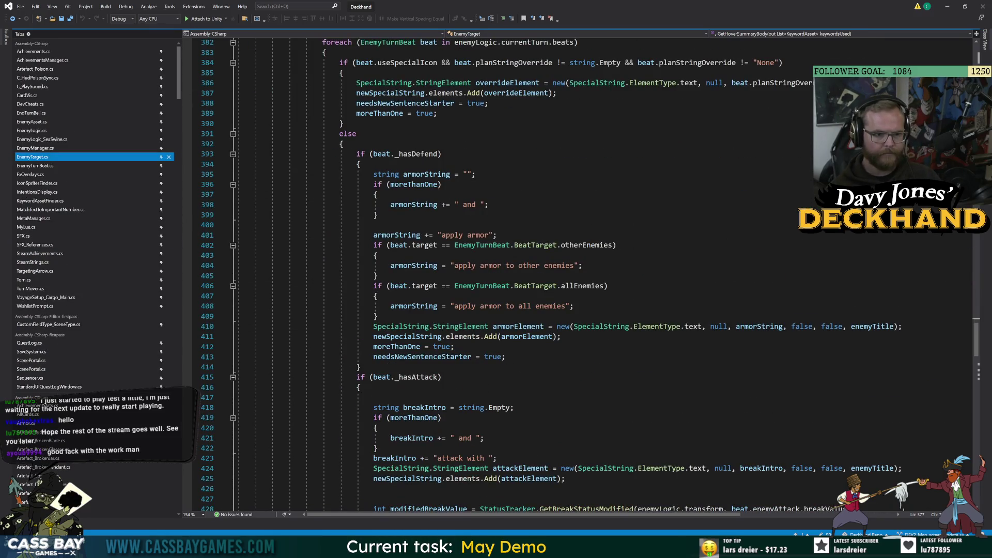
scroll(517, 274, down, 6)
key(alt+Tab)
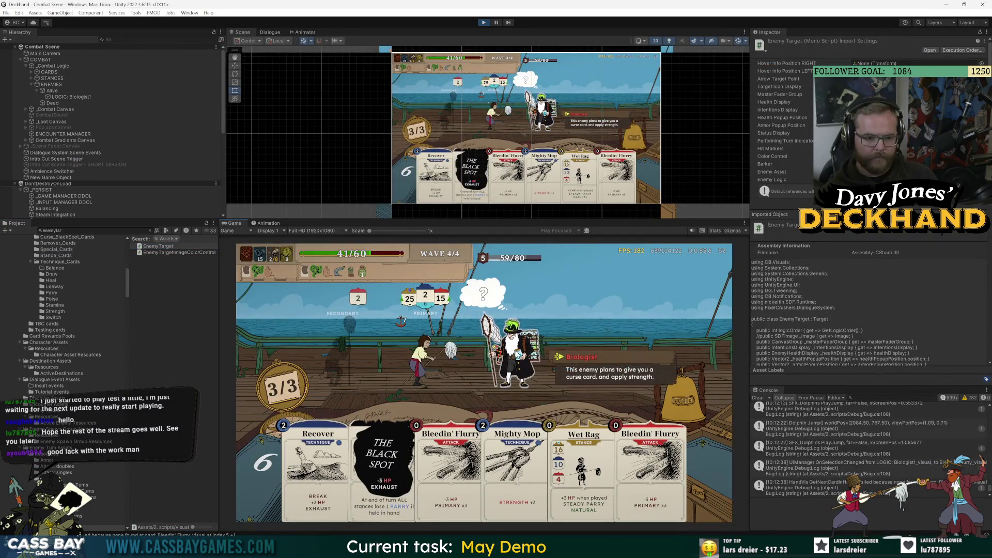
key(alt+Tab)
scroll(517, 274, down, 9)
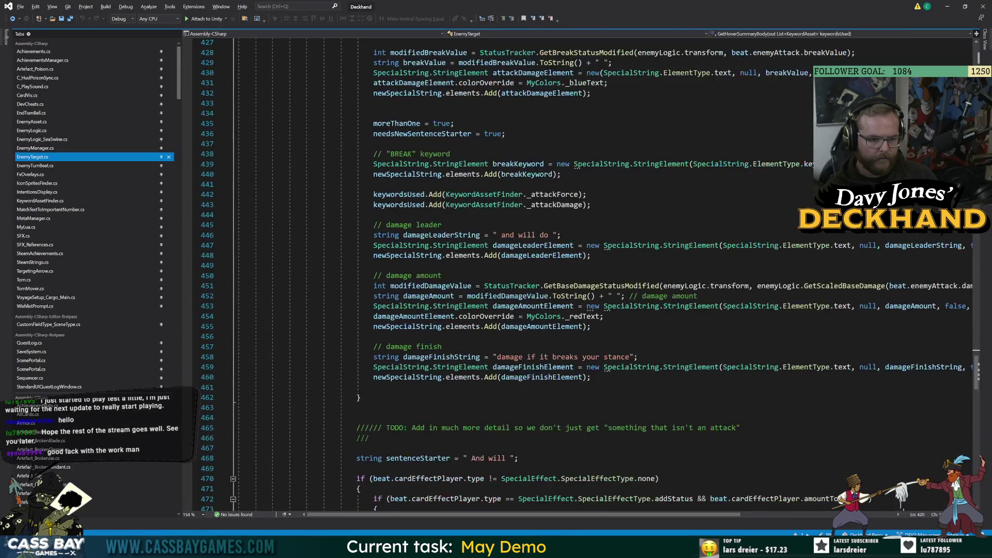
scroll(517, 274, down, 8)
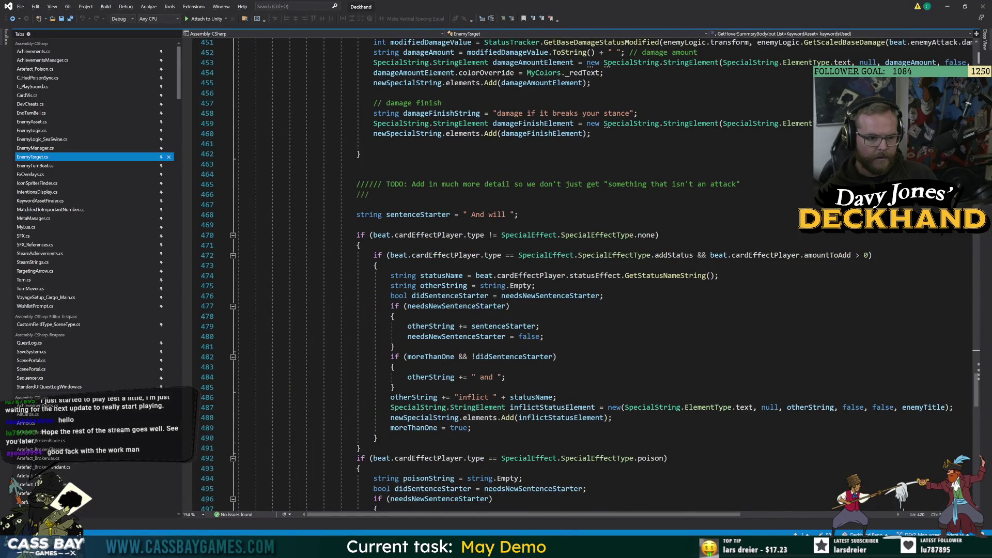
scroll(517, 274, down, 9)
scroll(583, 274, down, 9)
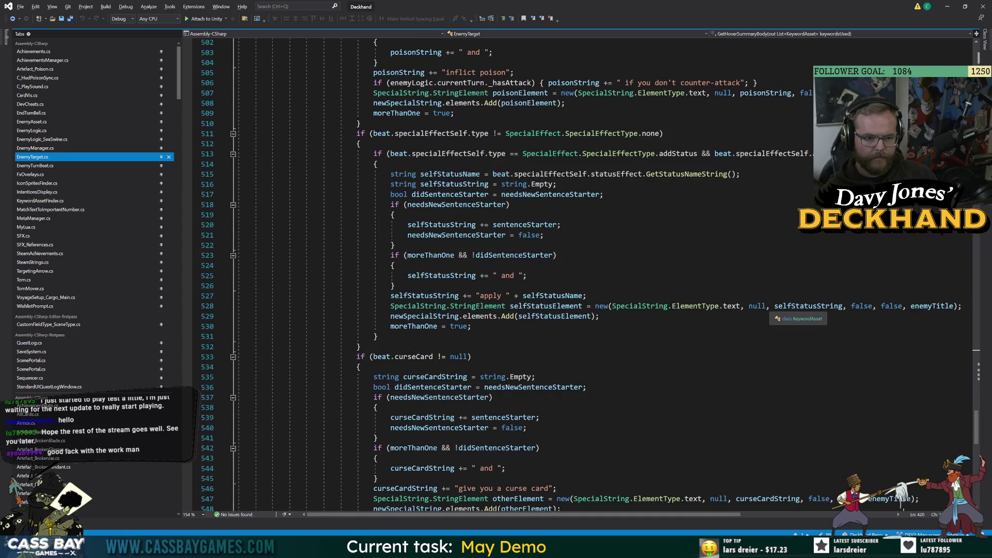
scroll(583, 274, down, 9)
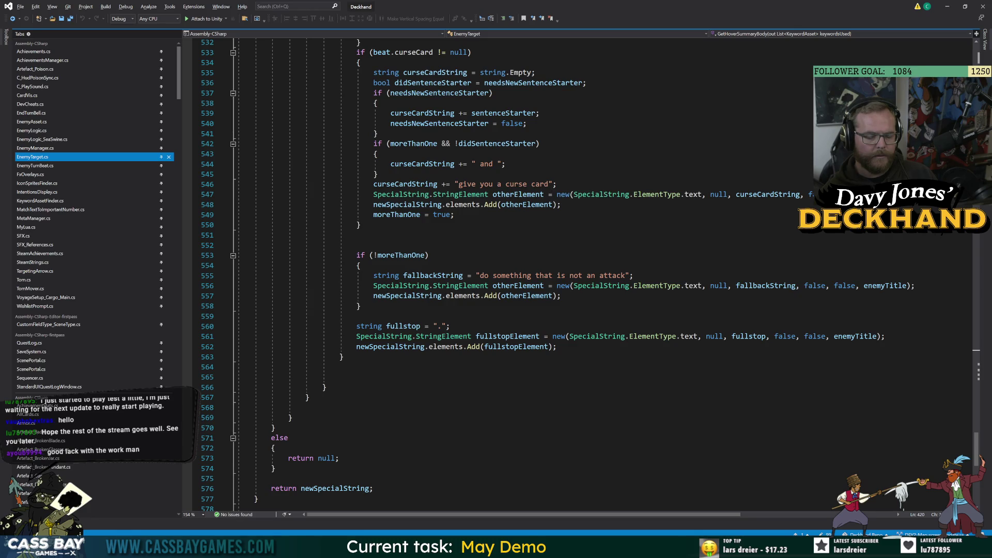
double_click(401, 255)
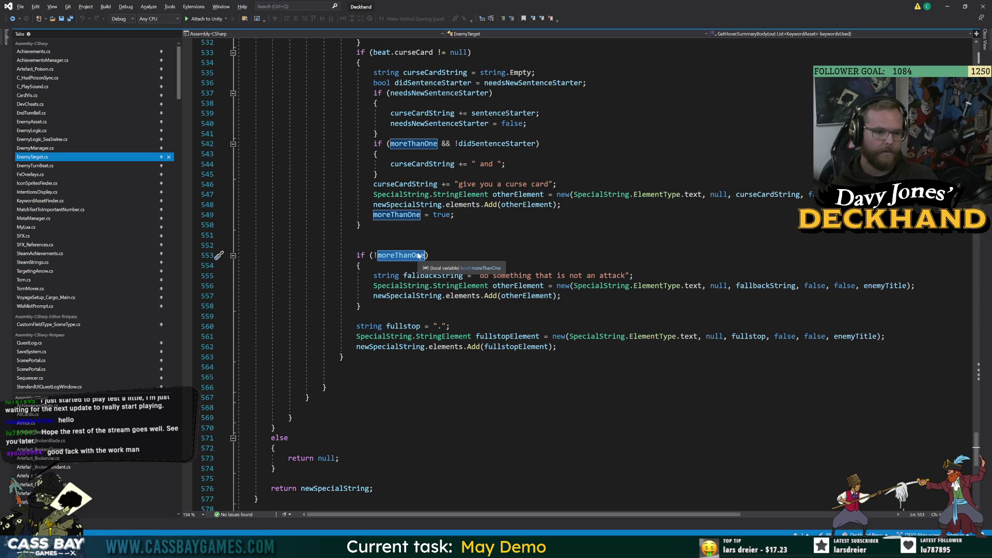
scroll(408, 258, up, 8)
scroll(584, 276, up, 20)
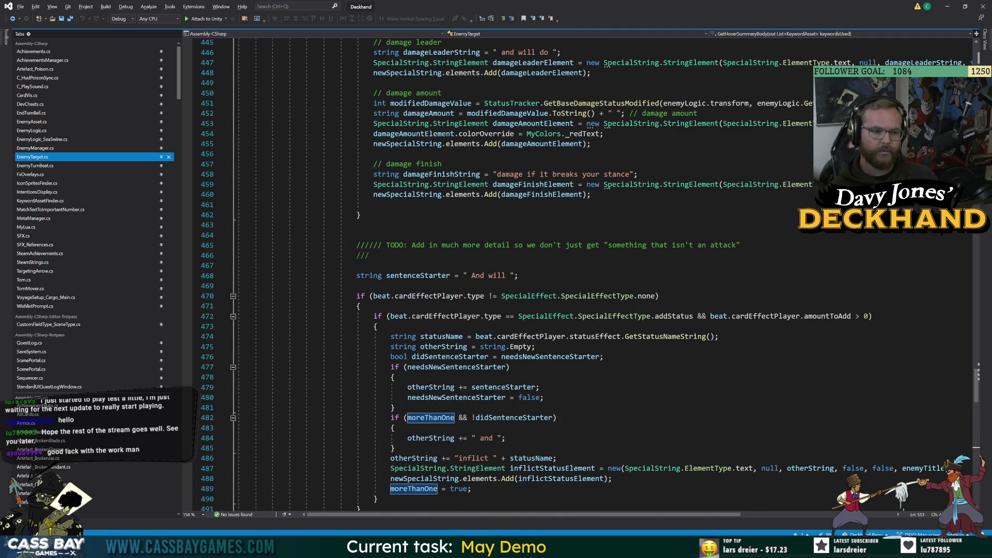
scroll(584, 276, up, 20)
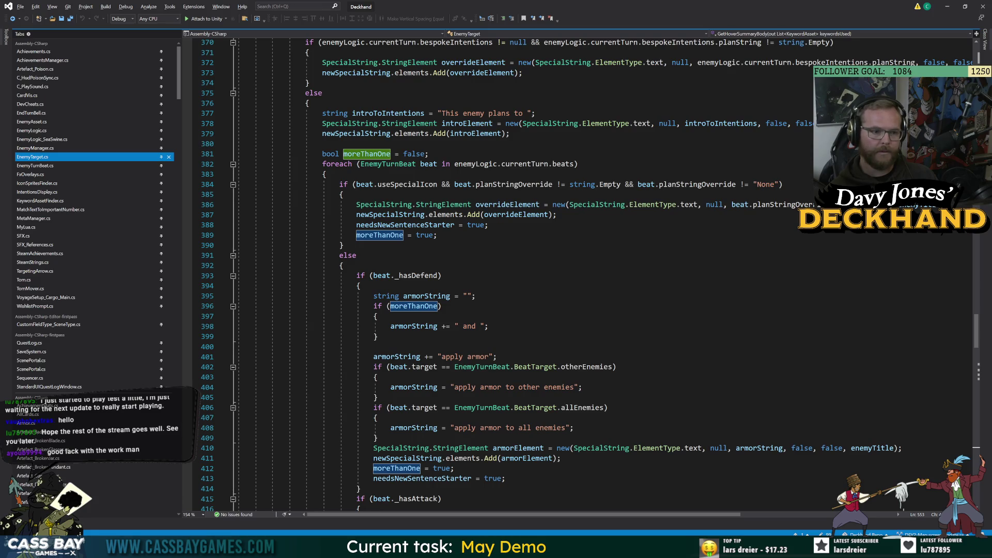
click(336, 164)
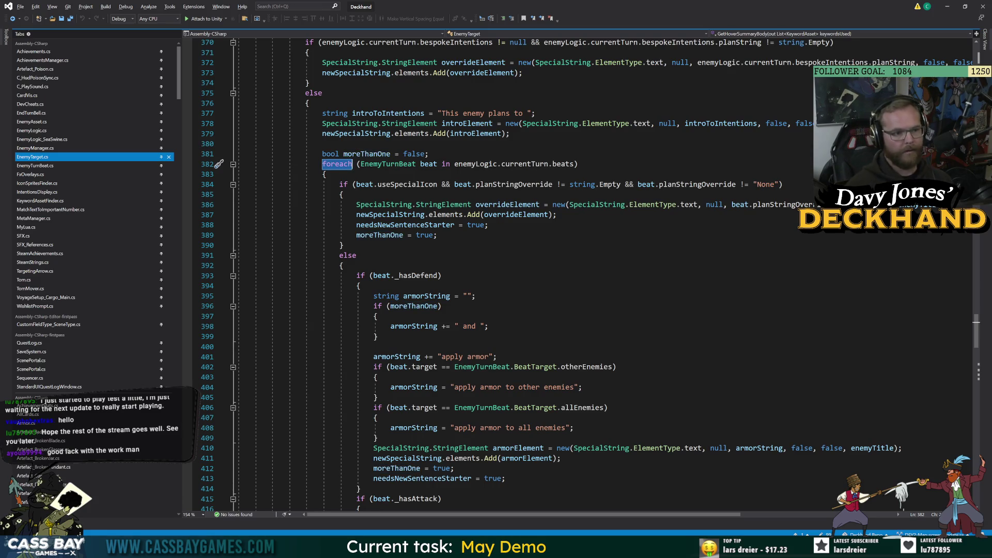
scroll(584, 276, up, 7)
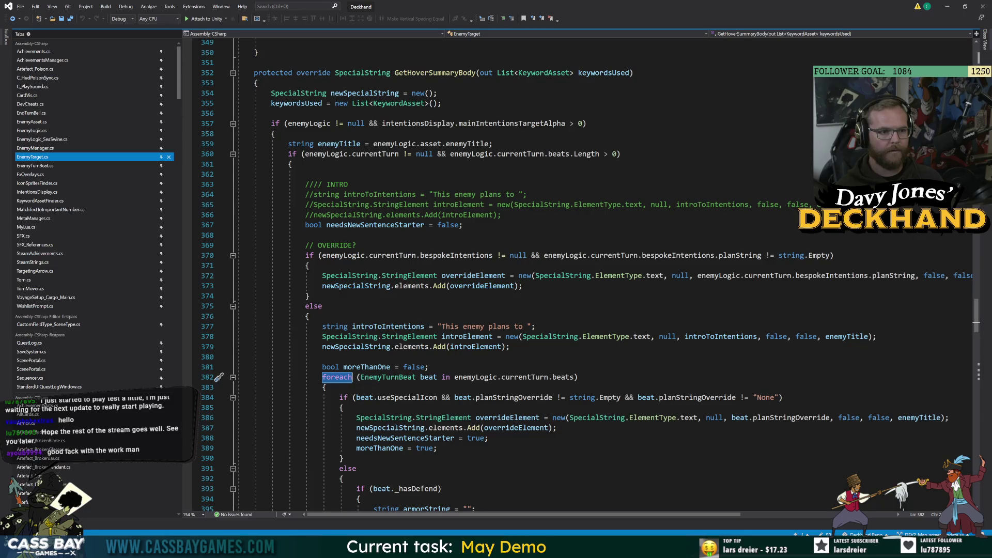
key(alt+Tab)
key(alt+Tab)
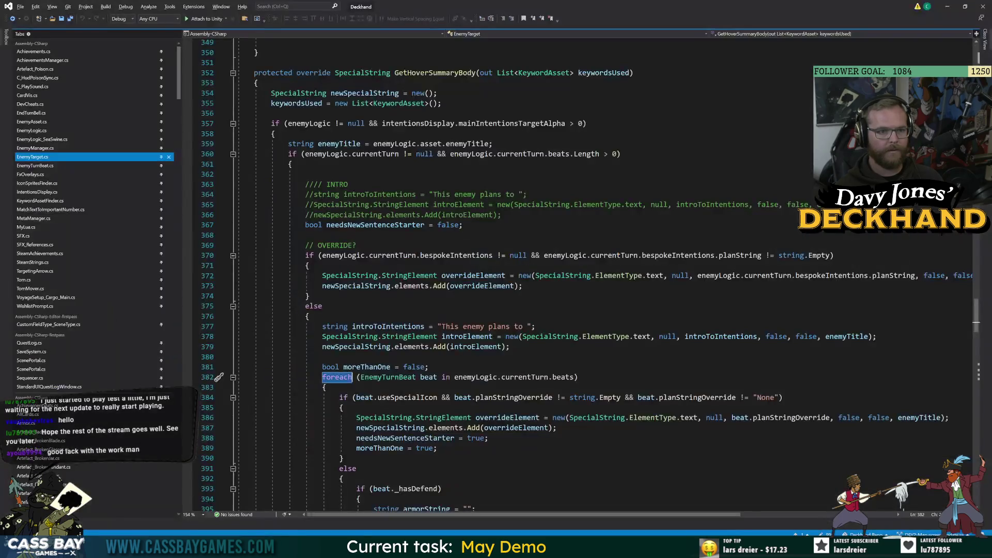
click(306, 235)
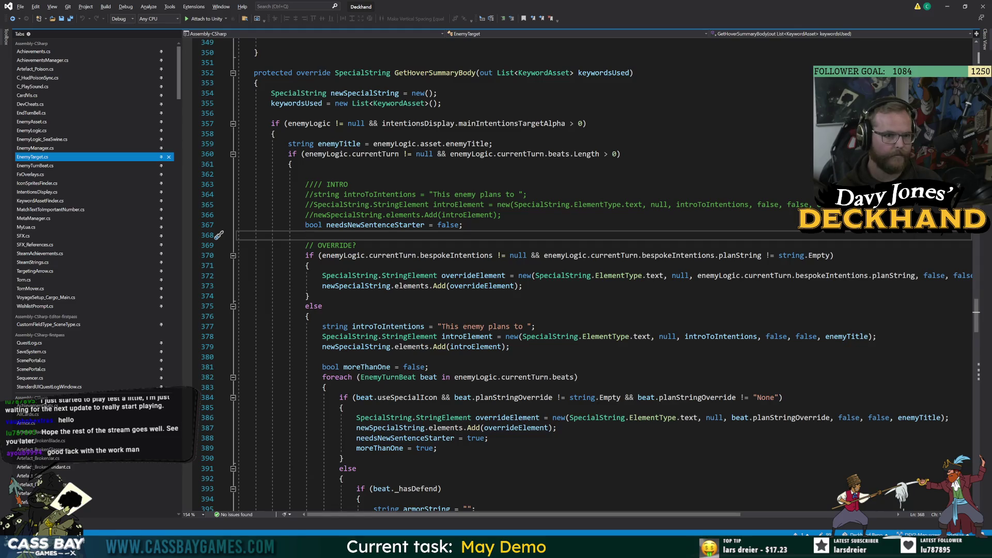
scroll(218, 235, down, 5)
double_click(336, 225)
- Turn the beats loop into an indexed for loop: 'int i = 0; i < ….Length; i++'
text(for)
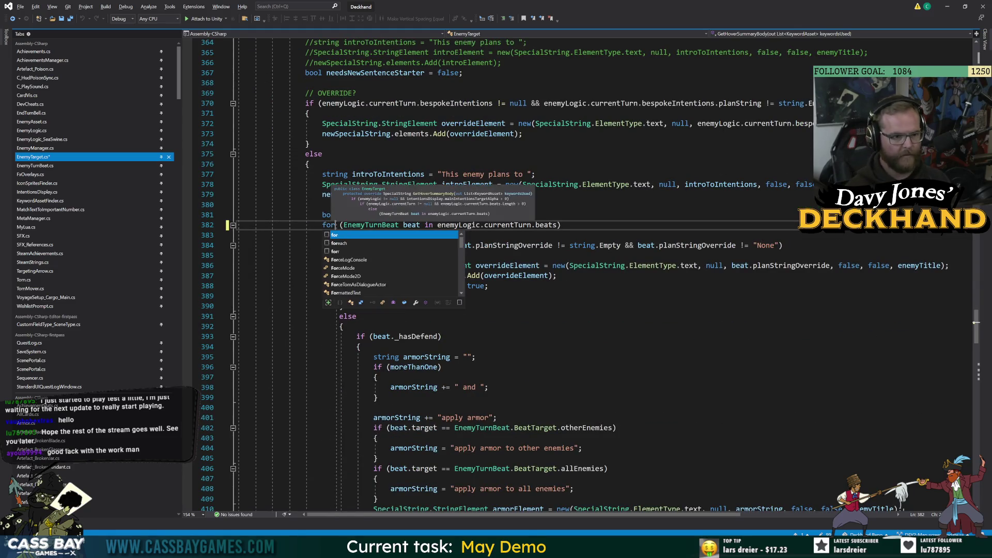
key(Escape)
drag(343, 225, 554, 226)
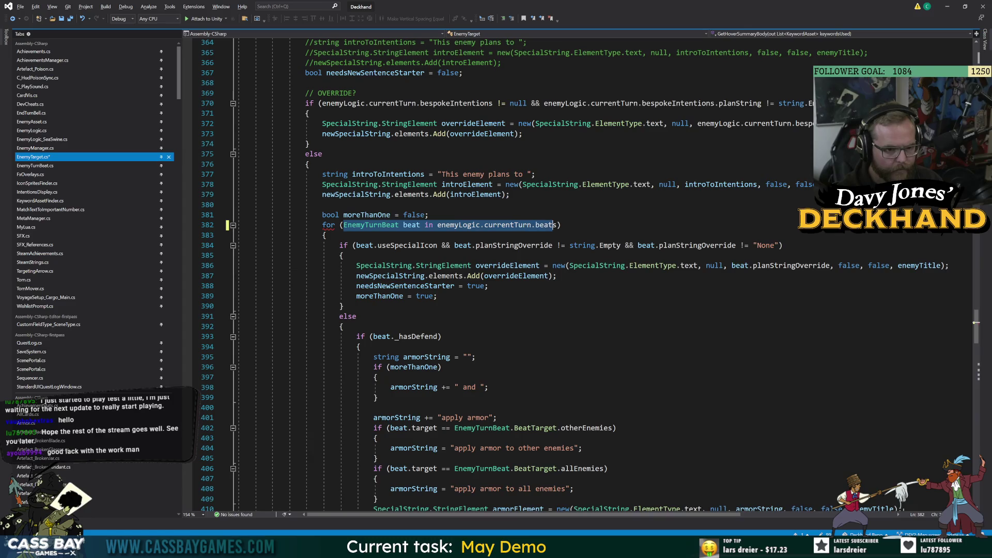
click(563, 225)
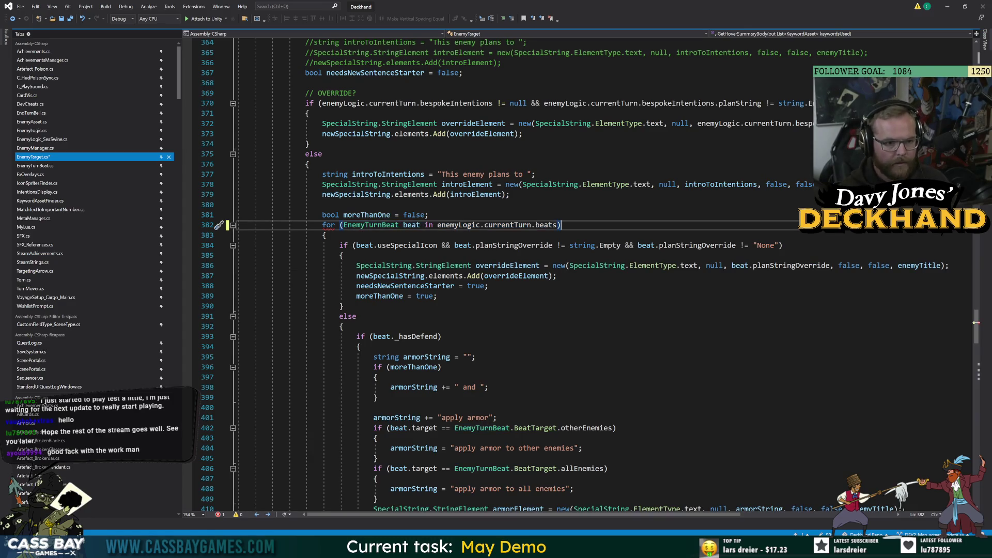
drag(435, 225, 344, 225)
key(BackSpace)
text(int i = )
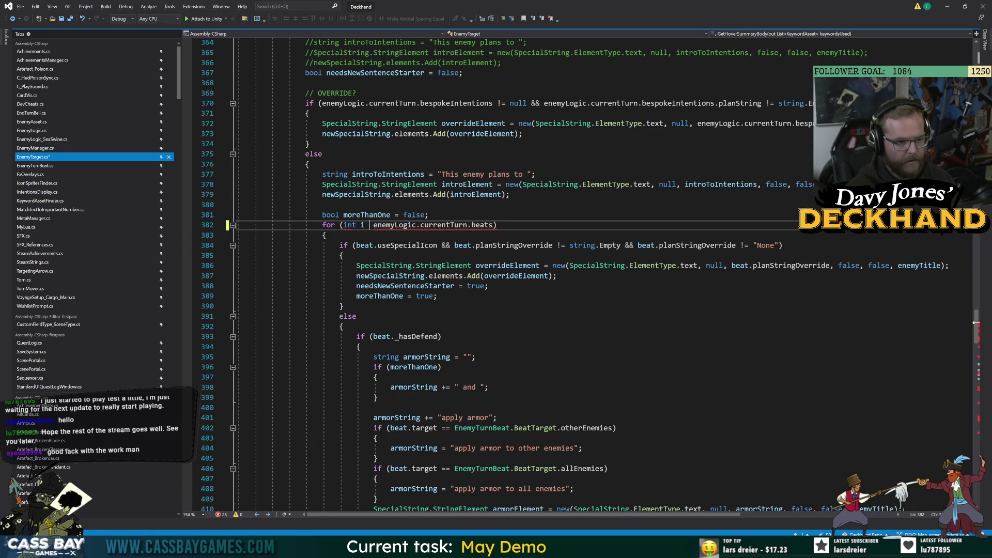
text(0; i <)
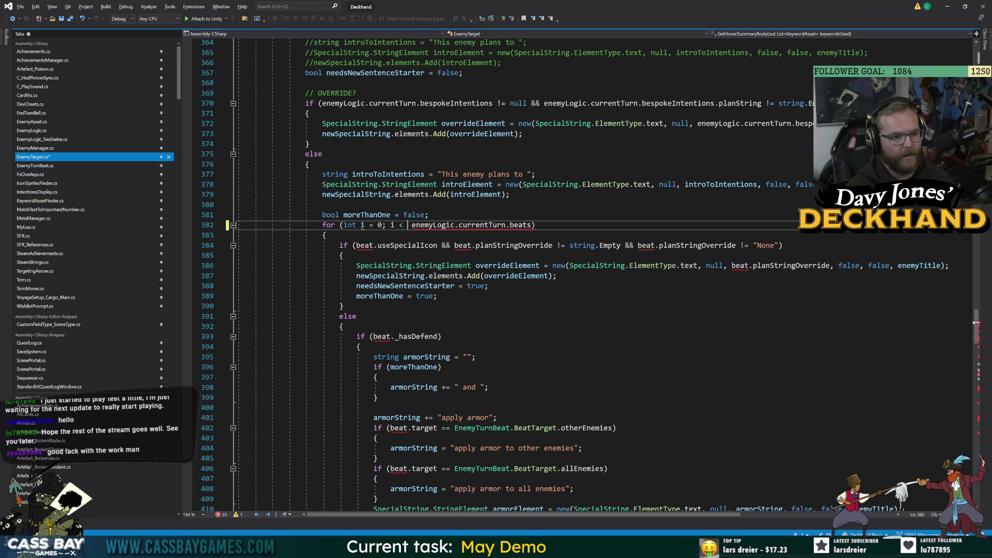
key(BackSpace)
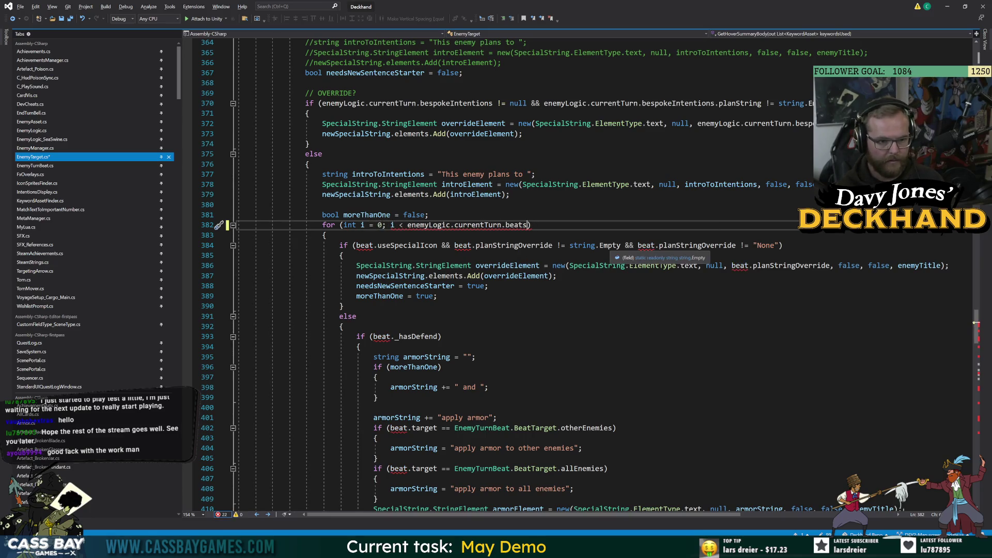
text(.Lengthp)
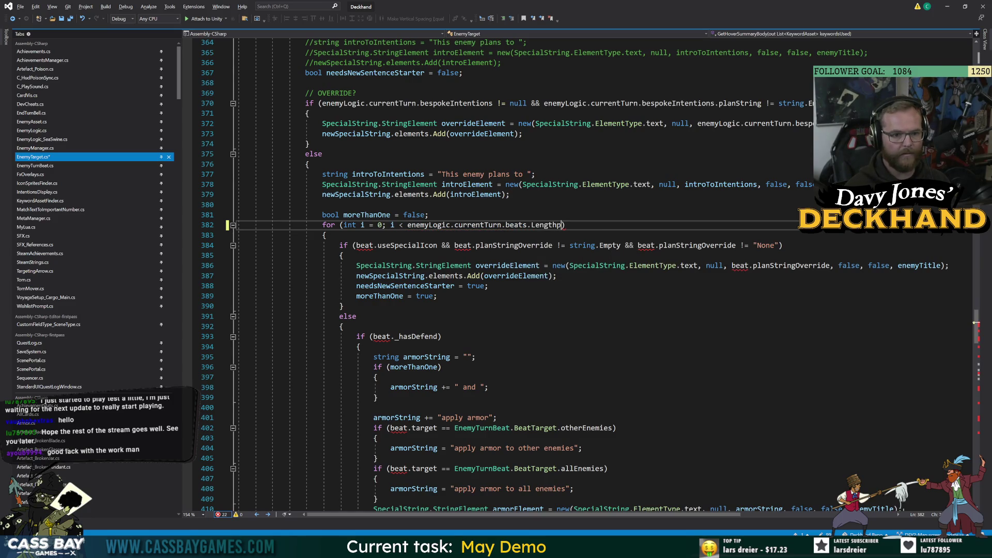
text(i++)
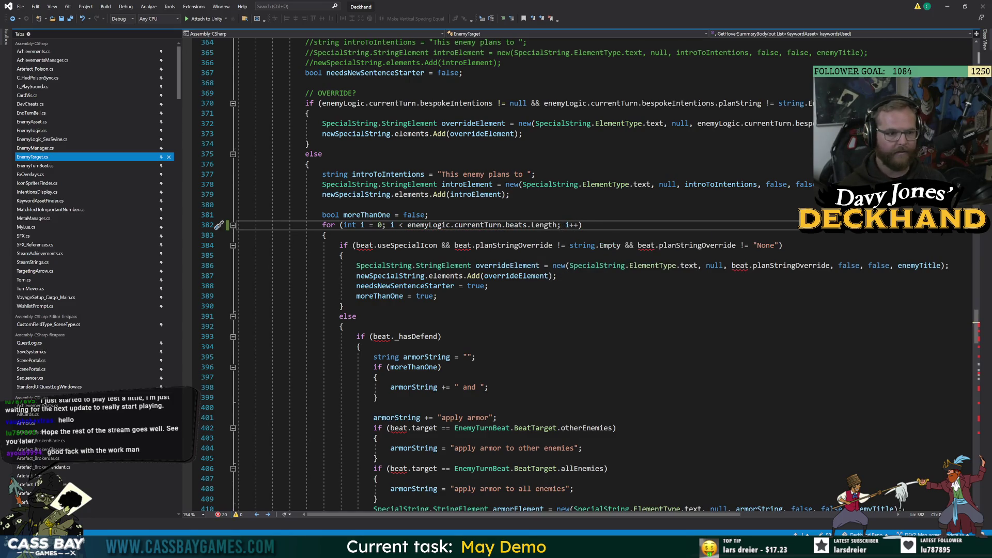
- Add 'EnemyTurnBeat beat = enemyLogic.currentTurn.beats[i];' in the loop and check the beat references
click(326, 236)
key(Return)
text(En)
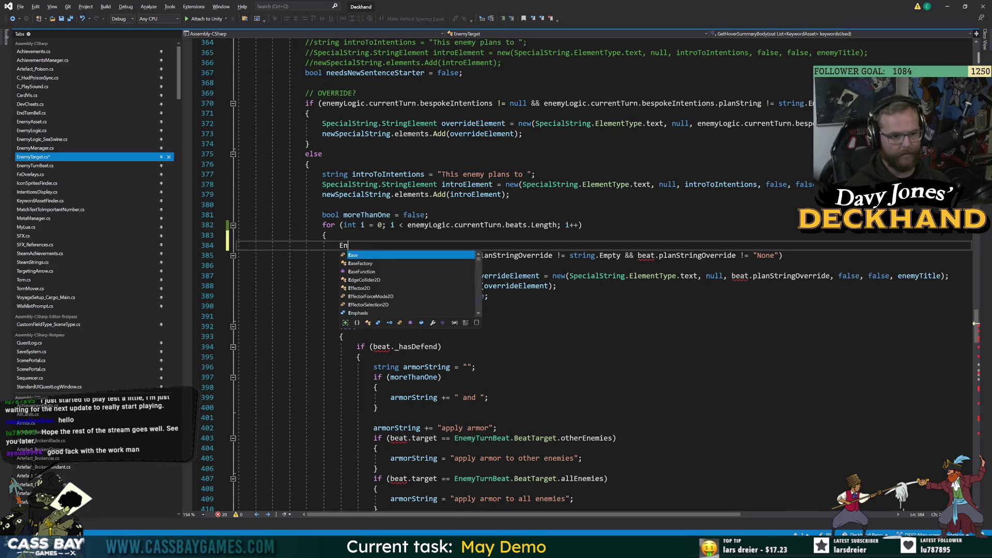
text(emyturnB)
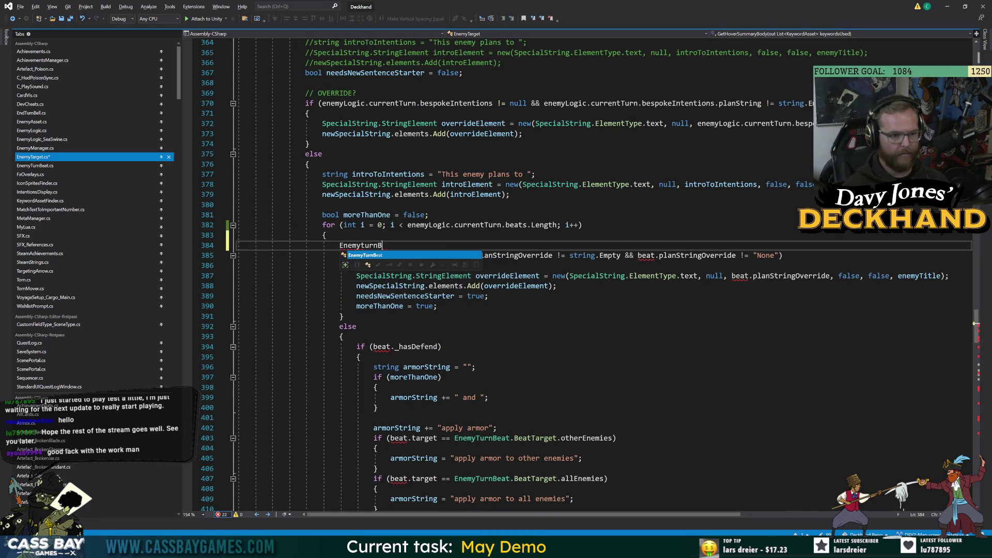
text(eat beat = enem)
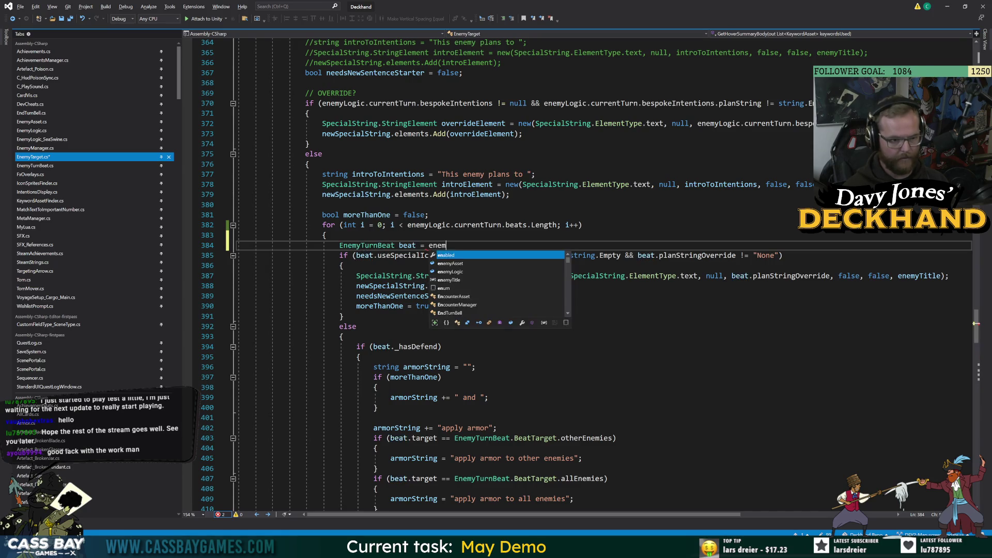
text(yLogic.currentArmor)
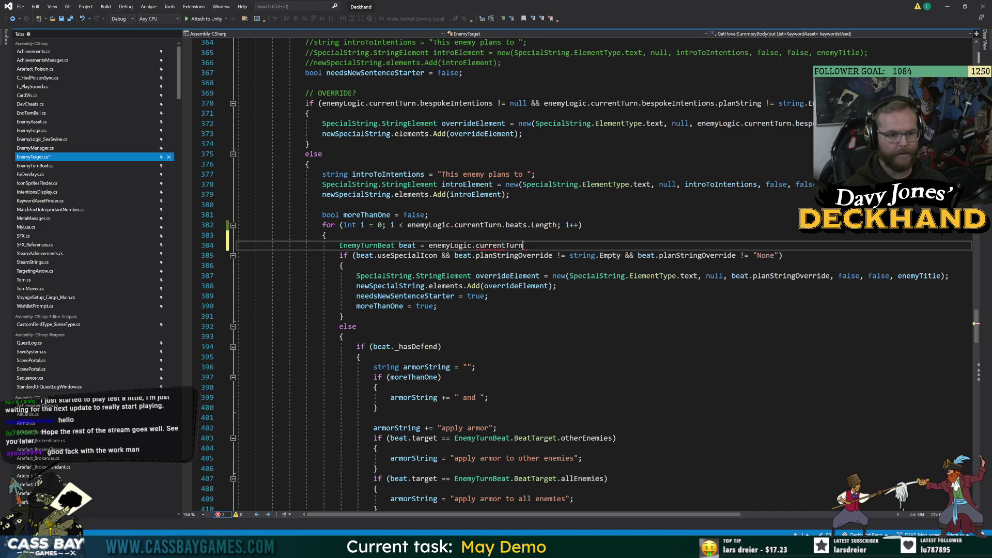
text(.beats[i])
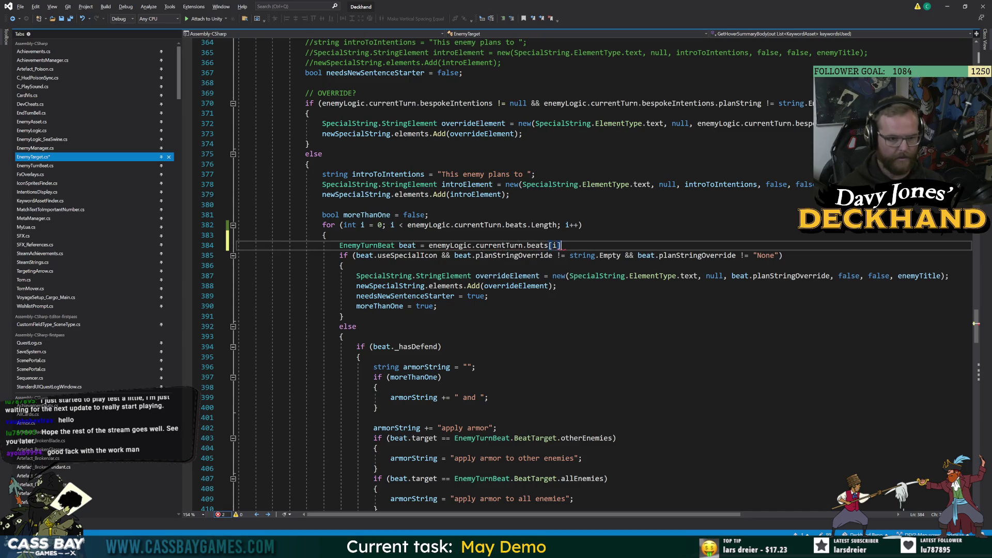
text(;)
click(343, 317)
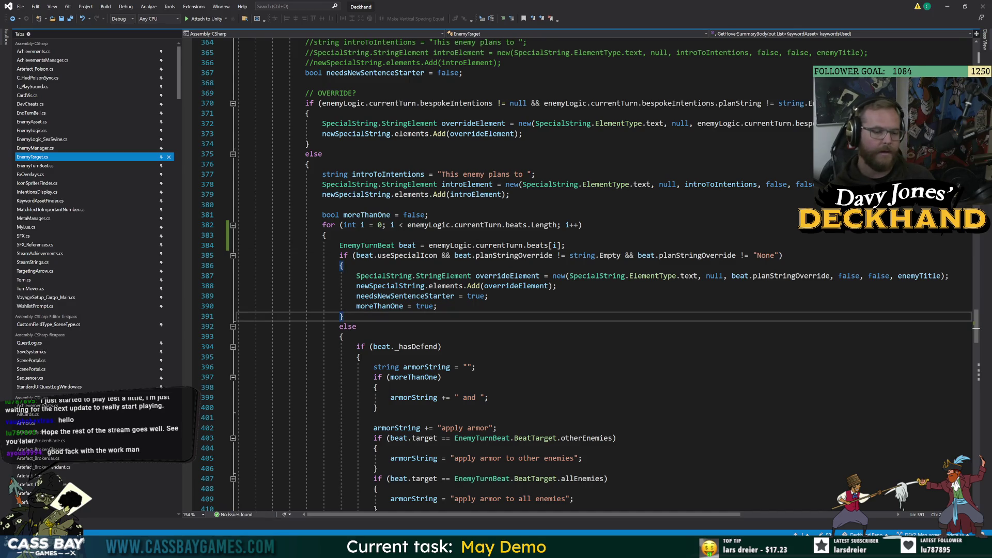
click(407, 245)
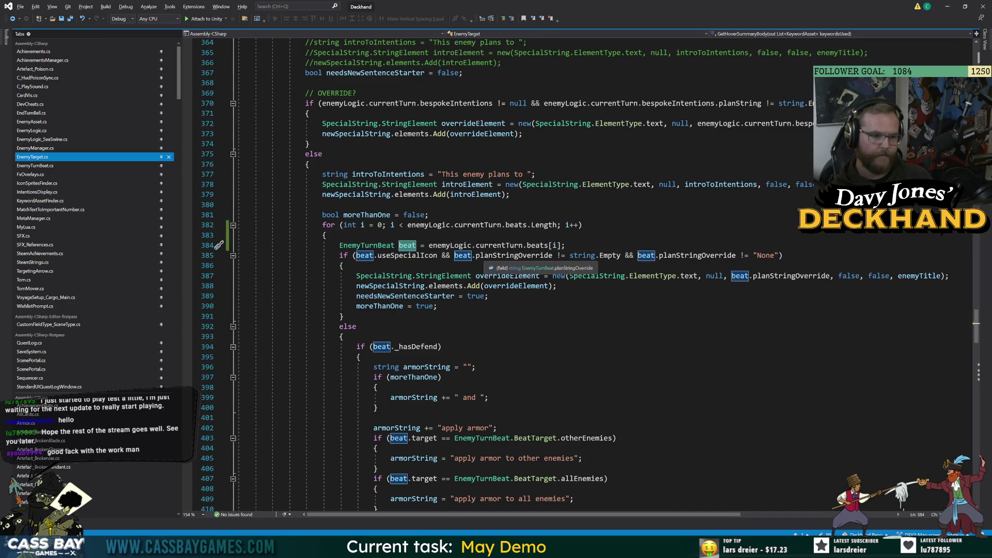
click(356, 326)
click(408, 245)
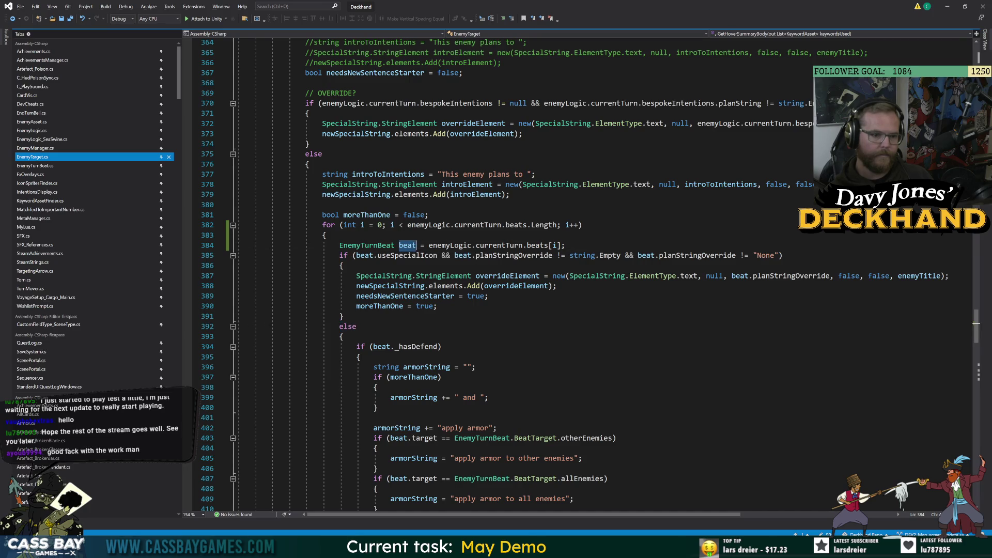
scroll(407, 245, down, 15)
scroll(407, 245, down, 20)
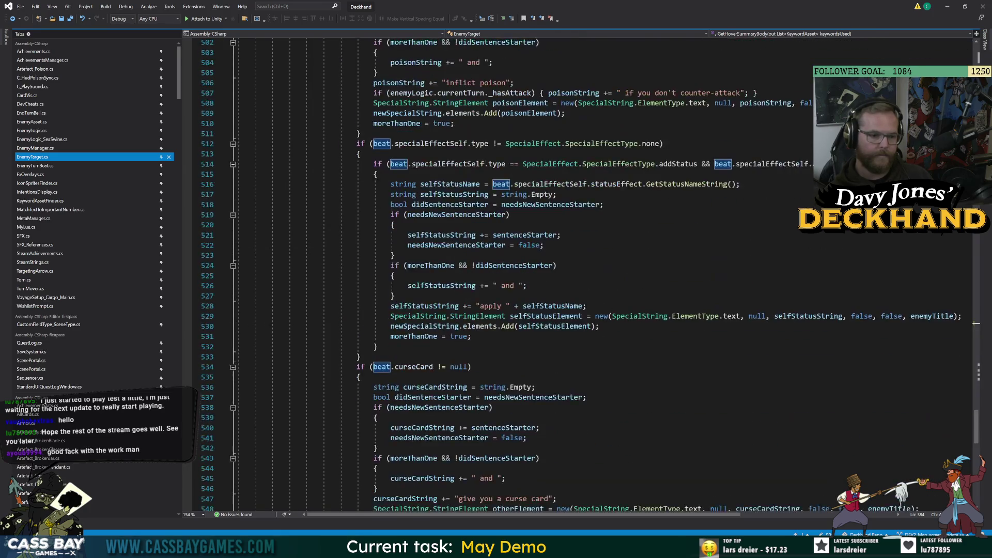
- Start an if condition above the full-stop code, copying the beats length expression from the loop header
click(357, 356)
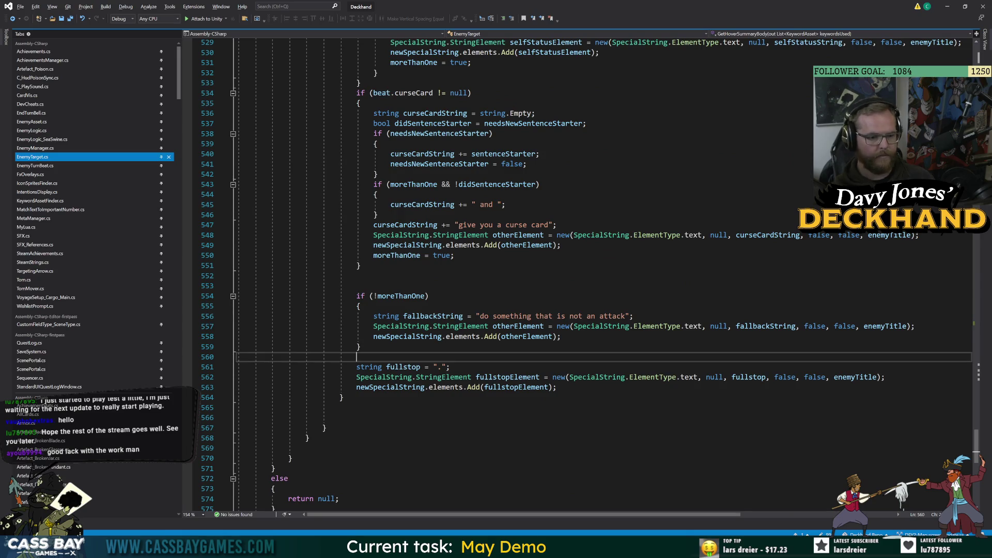
key(Return)
text(i)
key(BackSpace)
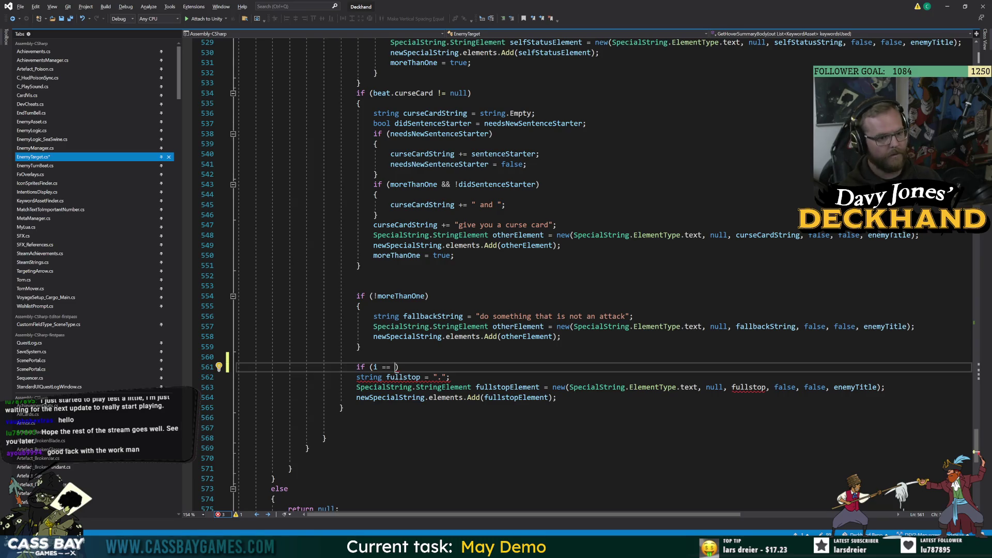
key(BackSpace)
key(BackSpace)
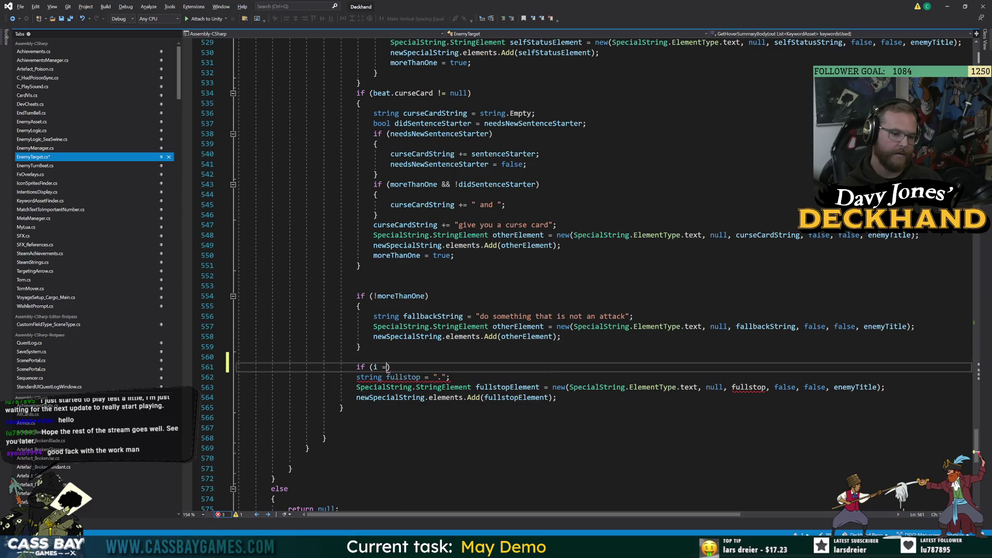
text(>=)
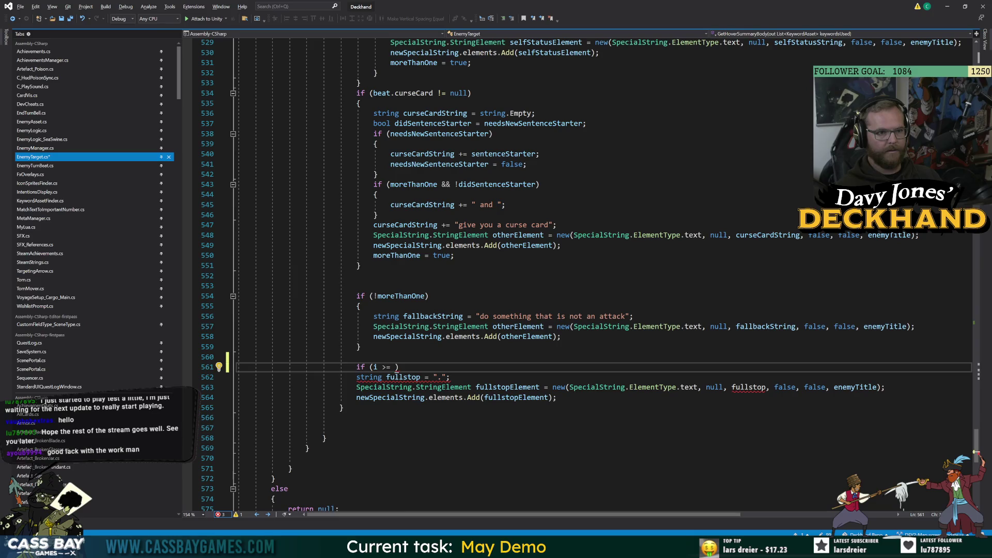
scroll(589, 276, up, 20)
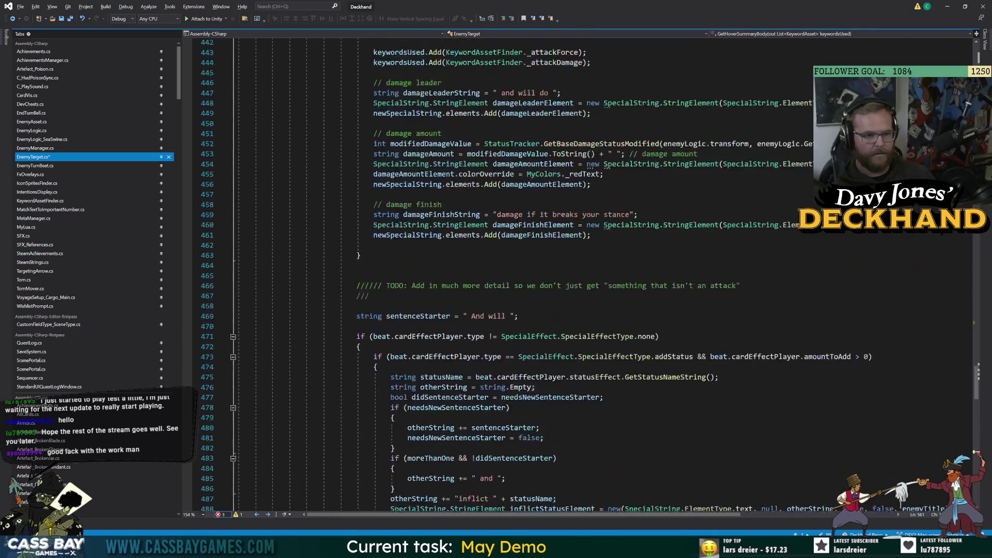
scroll(590, 276, up, 9)
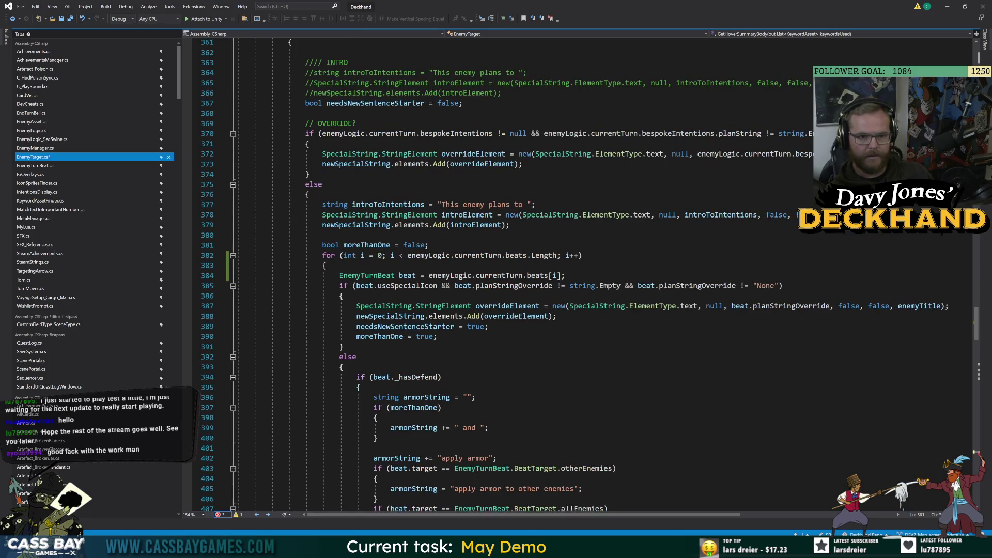
scroll(590, 277, up, 5)
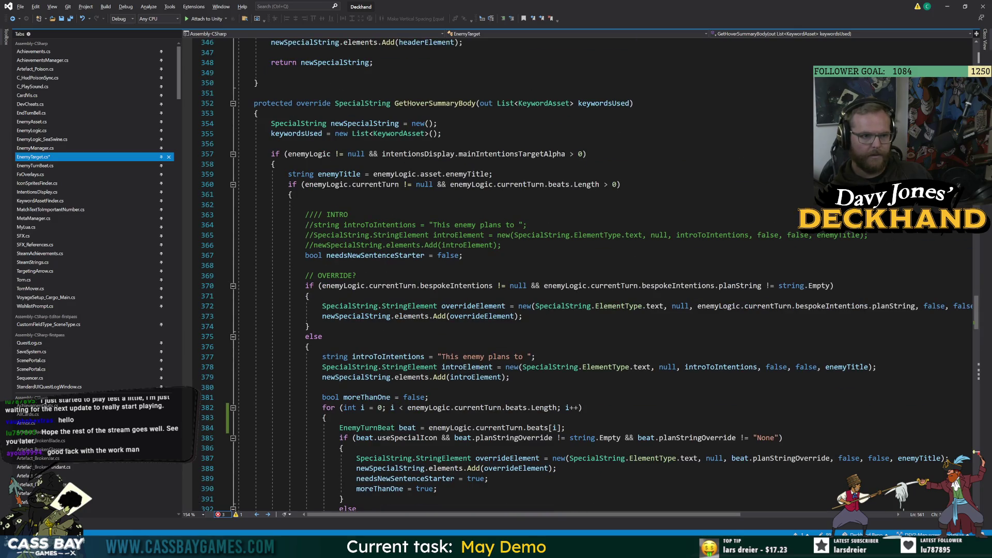
scroll(589, 276, down, 7)
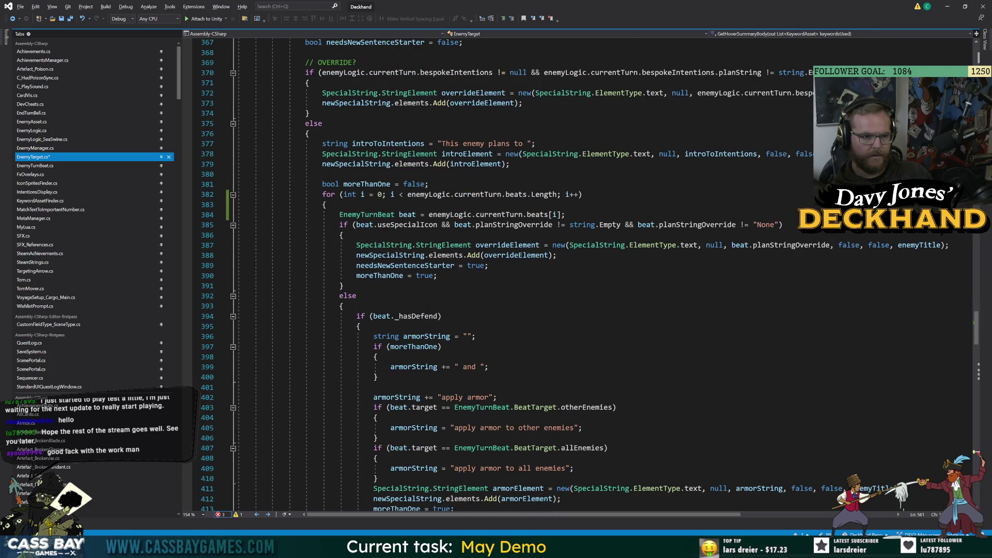
drag(557, 195, 420, 195)
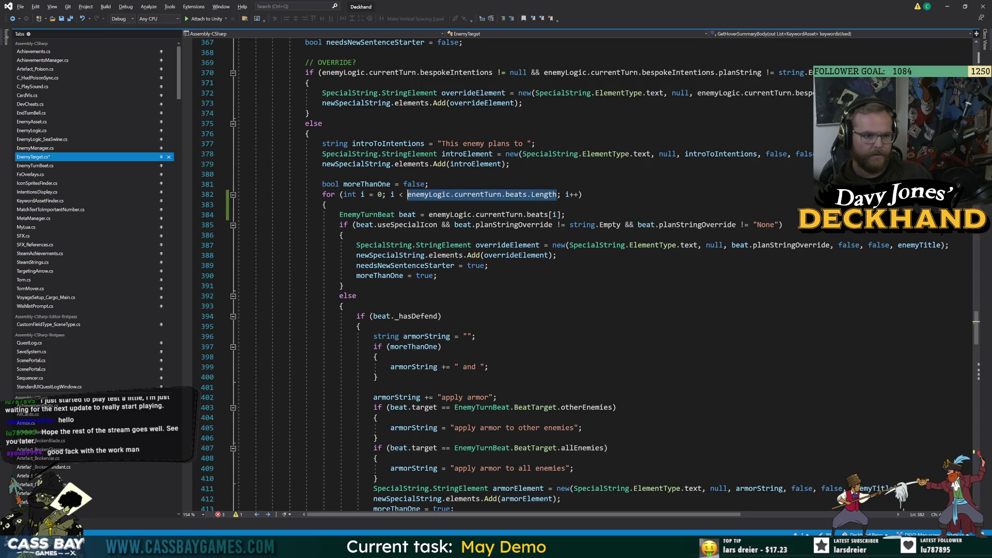
scroll(409, 194, down, 20)
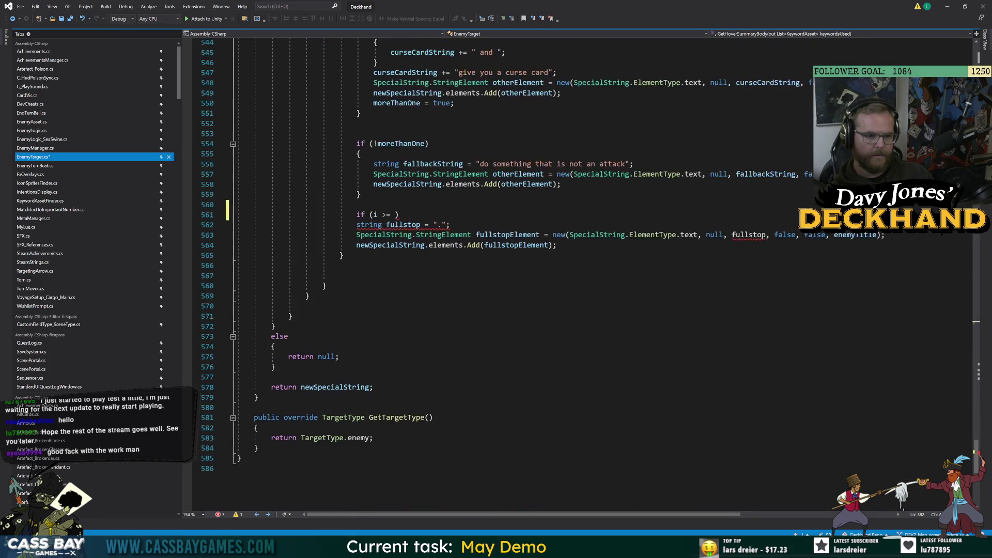
- Complete the last-beat if condition, move the full-stop string line inside its braces, and save
click(395, 214)
text(enemyLogic.currentTurn.beats.Length)
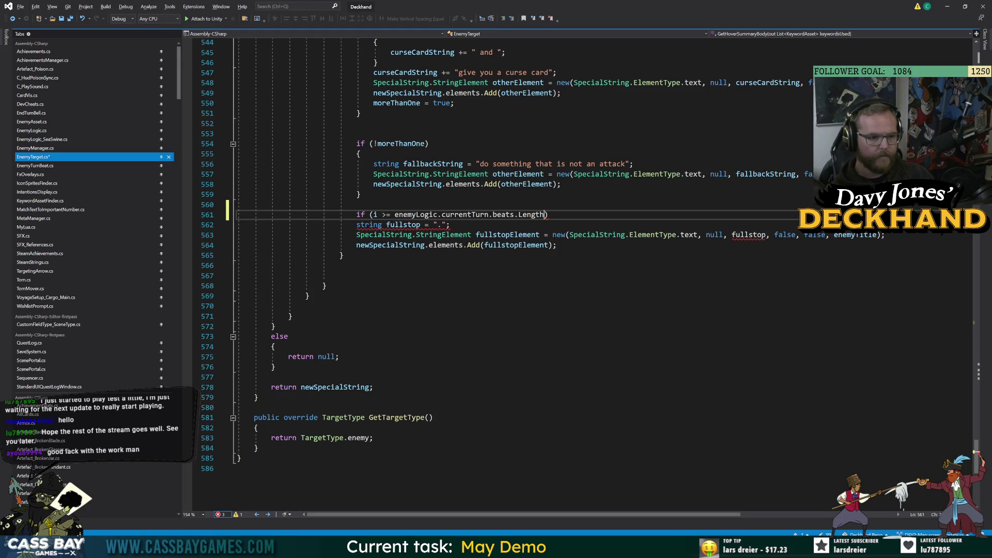
key(End)
key(Return)
text({)
key(Return)
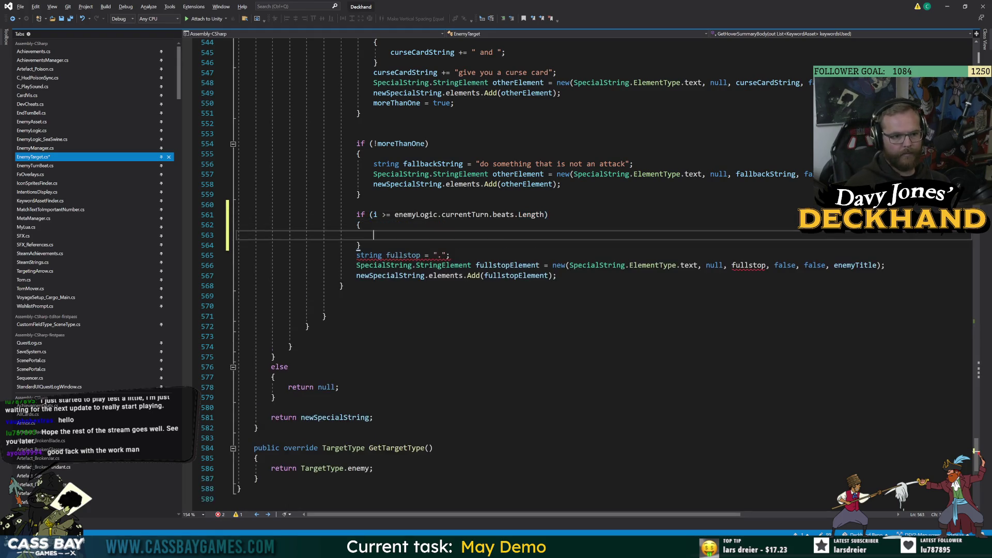
key(Down)
key(Down)
key(End)
key(shift+Home)
key(shift+Home)
key(ctrl+x)
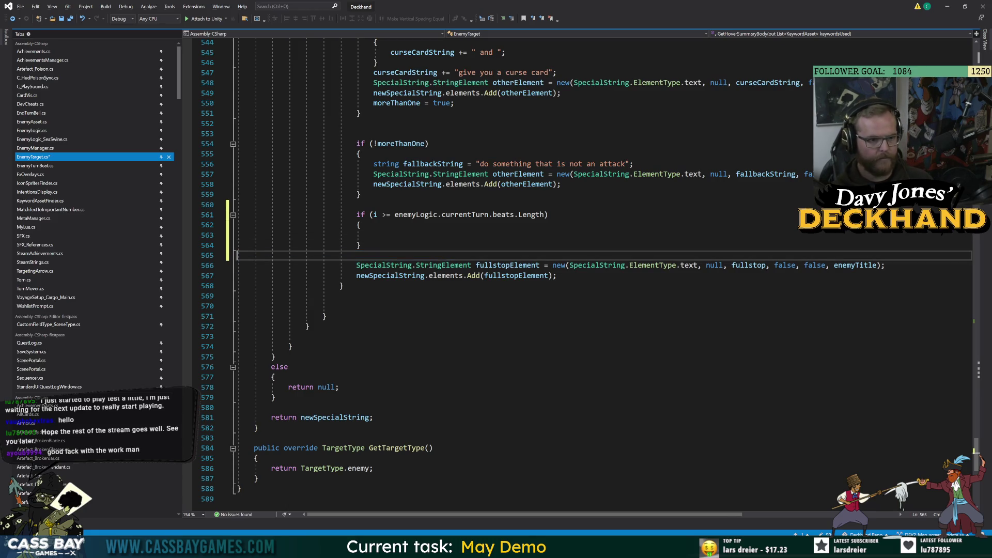
key(Up)
key(Up)
key(ctrl+v)
key(Down)
key(Down)
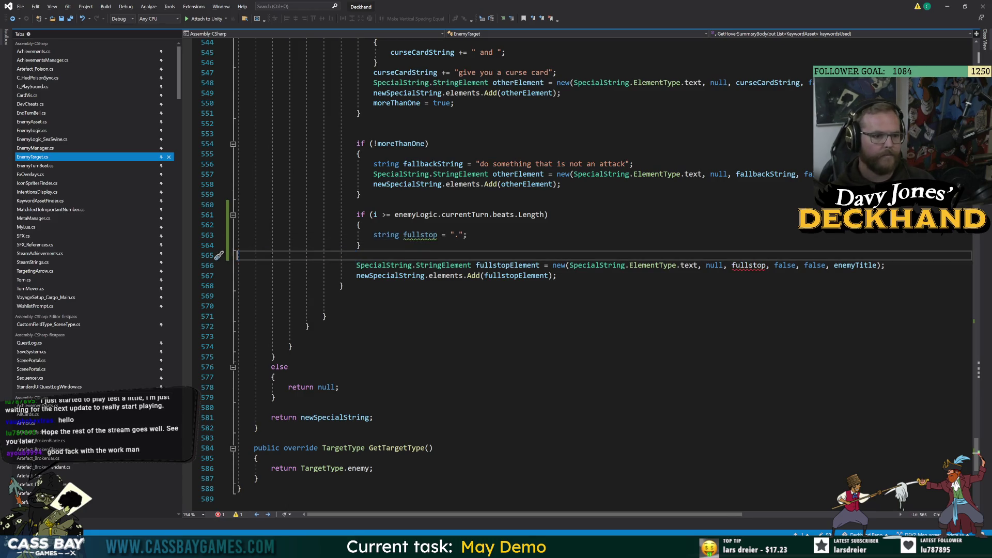
key(BackSpace)
key(Up)
key(Up)
key(Up)
key(End)
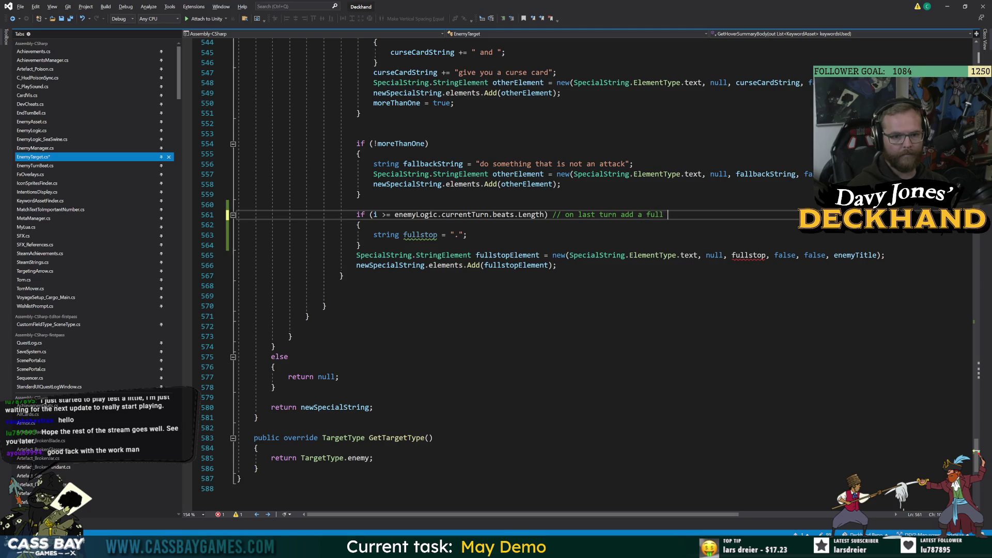
key(ctrl+s)
- Move the full-stop element creation lines into the if block and add 'beat'
click(291, 336)
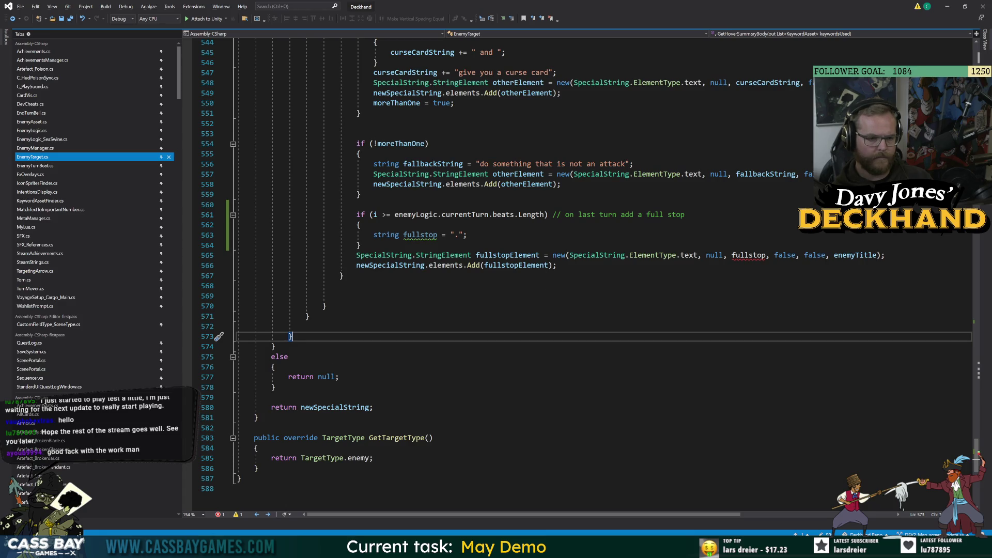
mouse_move(557, 265)
mouse_down()
mouse_move(238, 265)
mouse_move(238, 256)
mouse_up()
key(Delete)
click(467, 235)
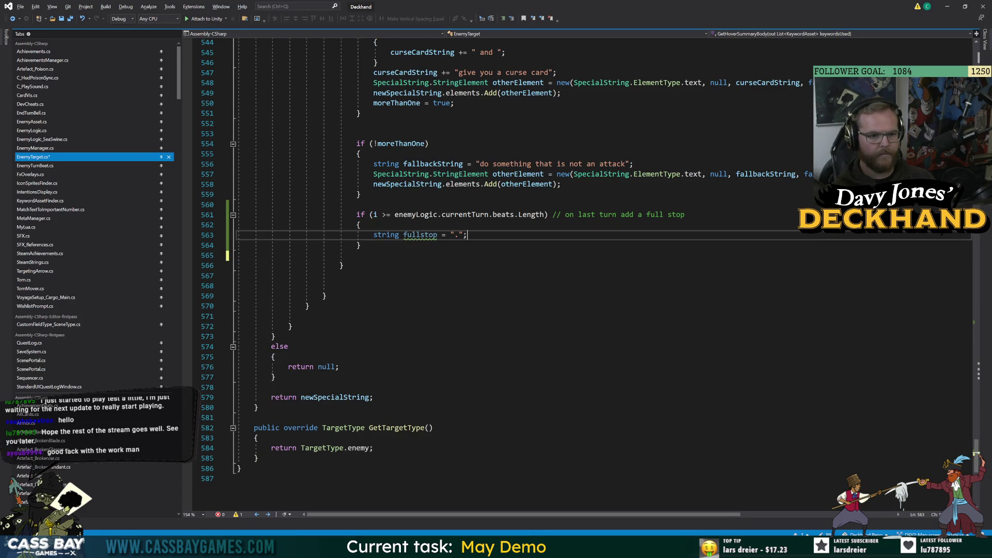
key(ctrl+z)
key(ctrl+z)
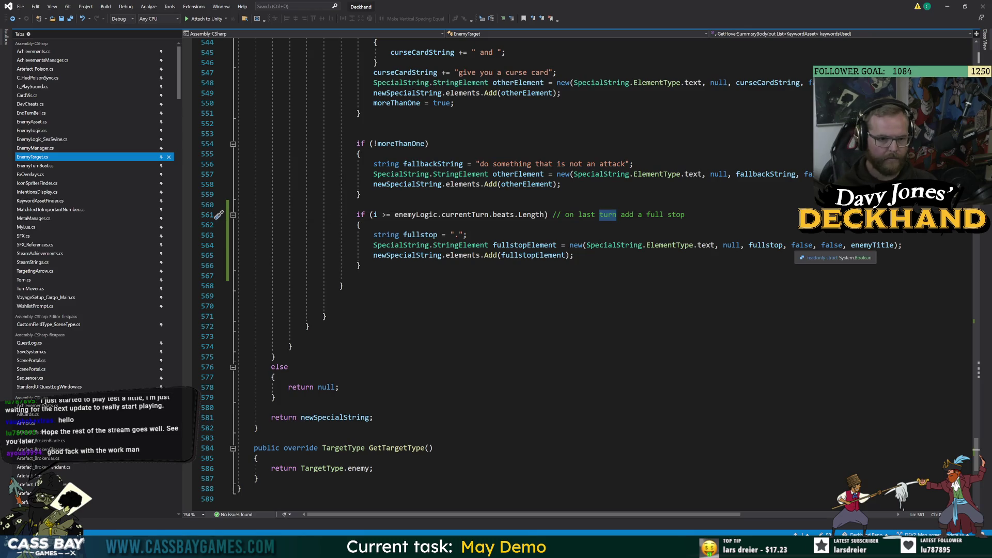
text(beat)
click(305, 337)
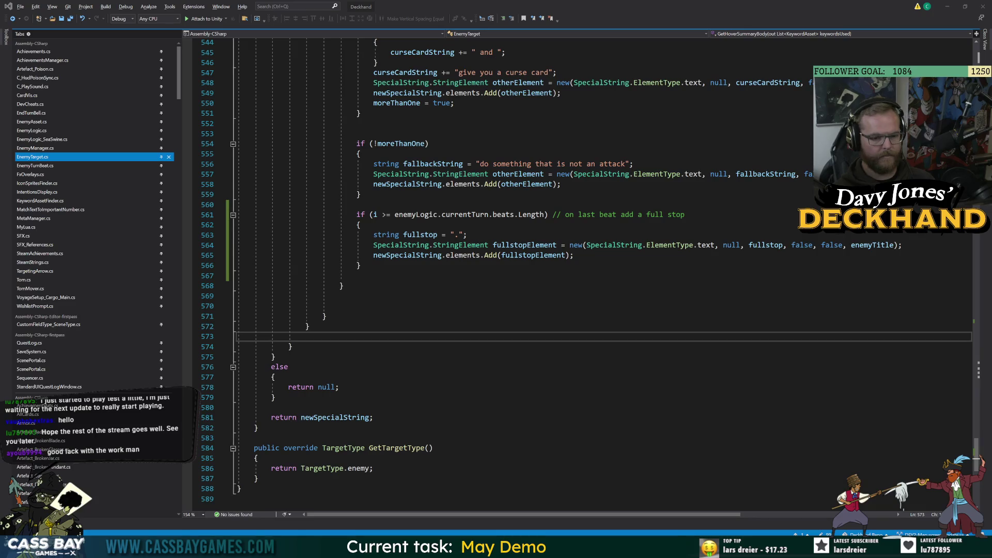
key(alt+Tab)
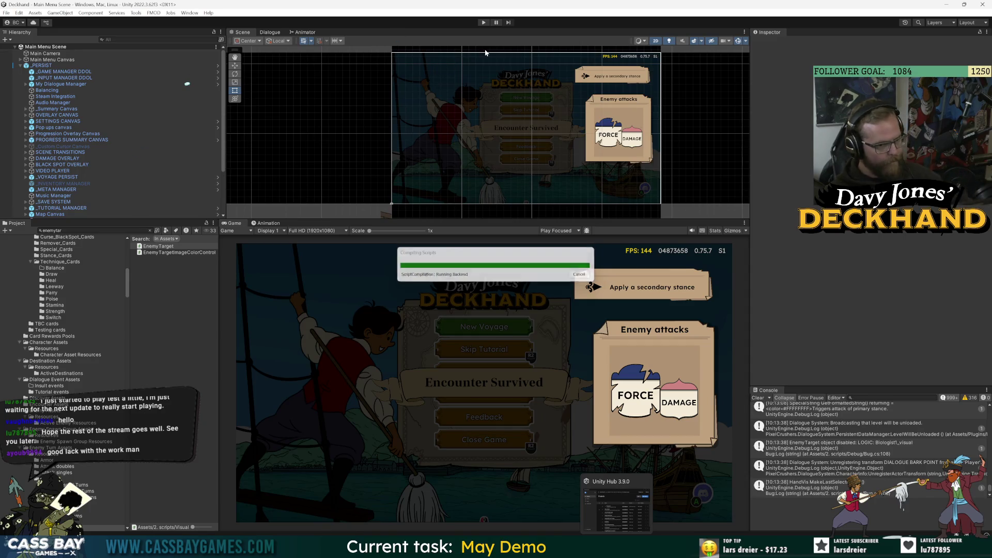
- Enter Play mode, continue the voyage, play Cavalry, Brace and Guard, and end the turn
key(ctrl+p)
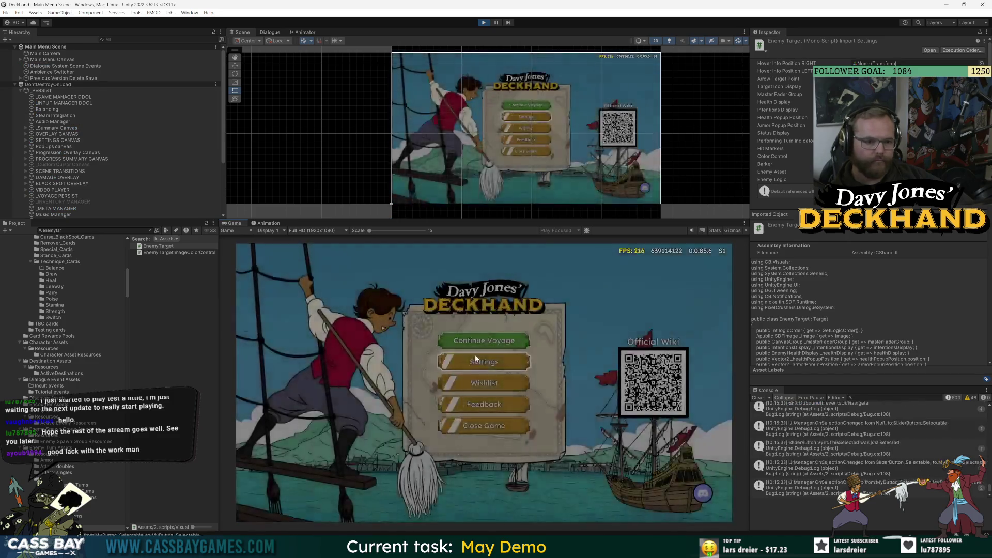
click(477, 360)
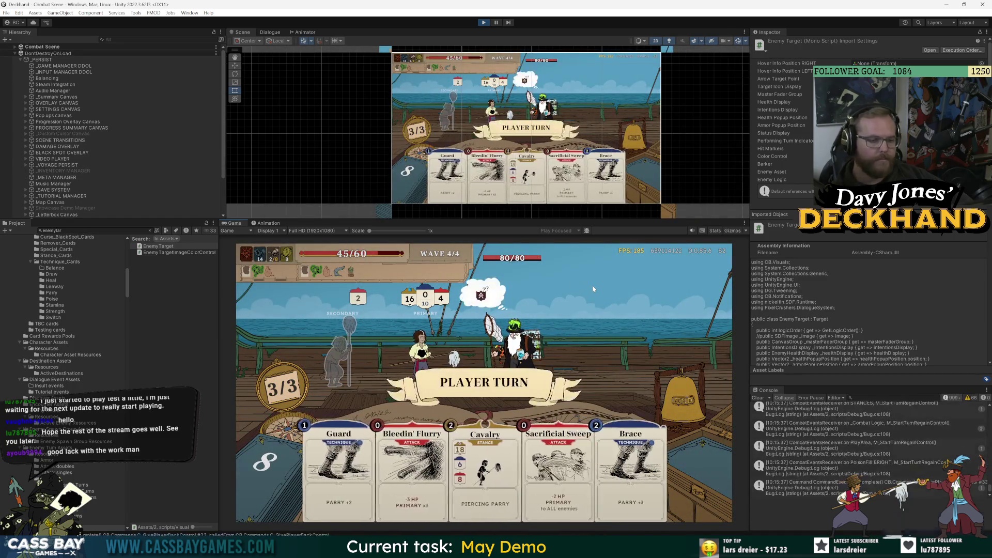
mouse_move(426, 300)
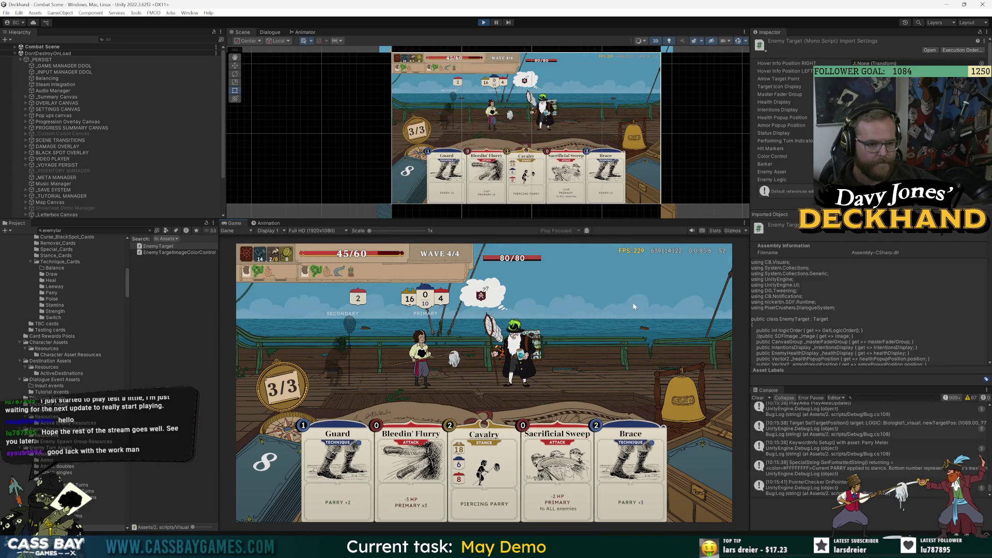
click(484, 465)
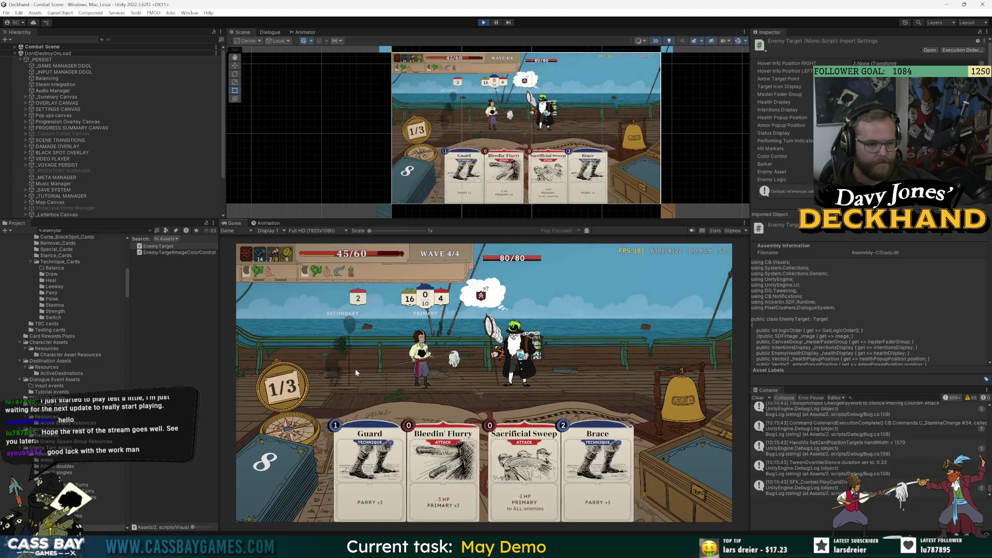
click(595, 455)
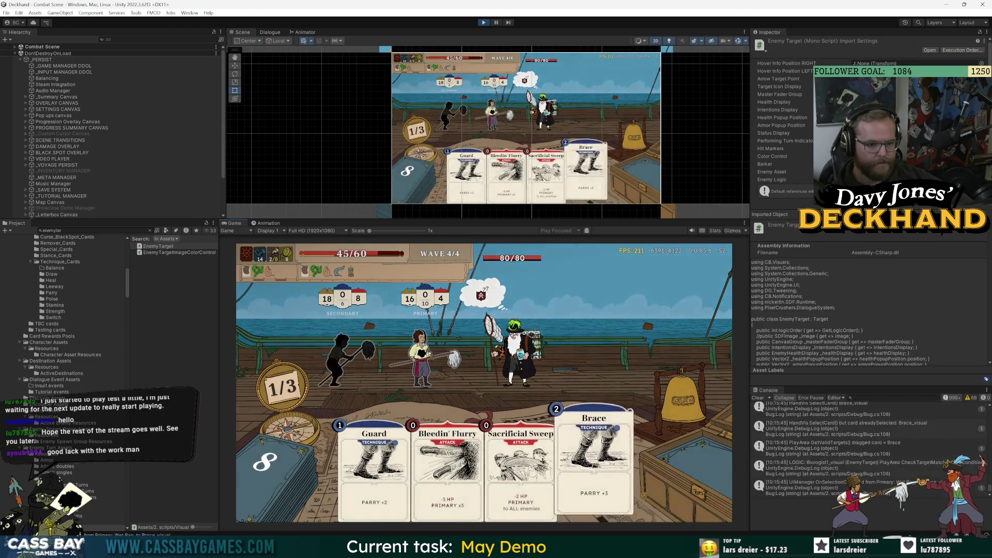
click(374, 455)
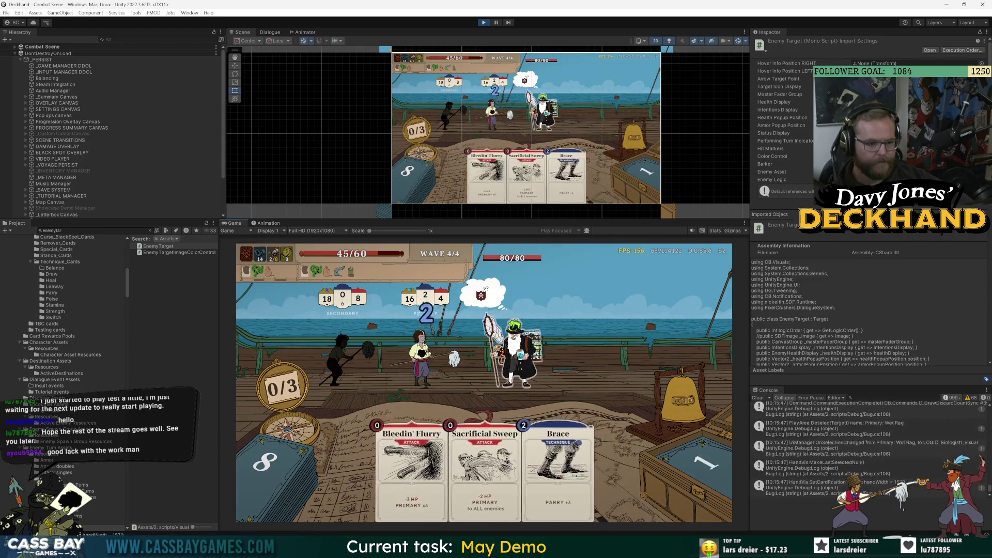
click(679, 409)
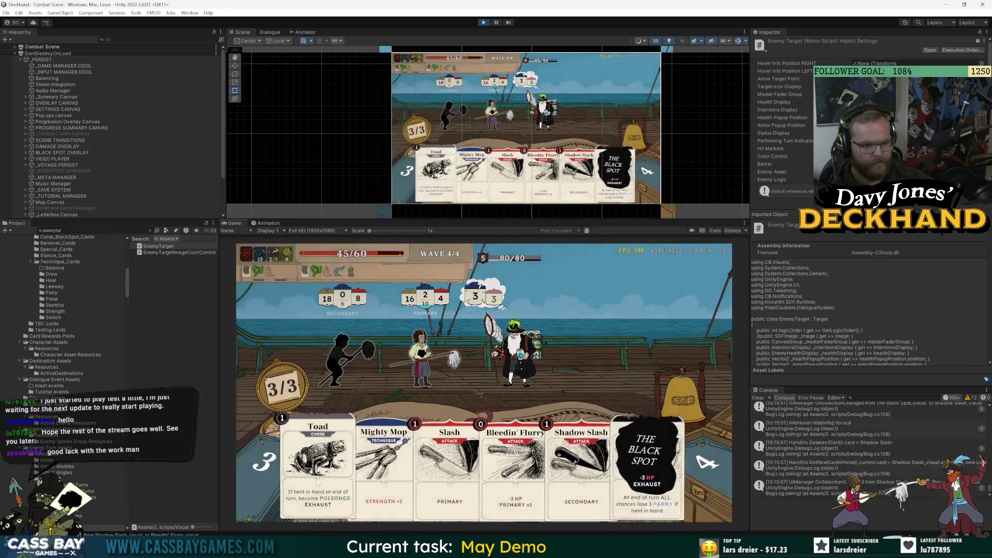
- Play Toad, The Black Spot and Mighty Mop, end the turn, and read the enemy's Curse Card intent
drag(317, 481, 465, 361)
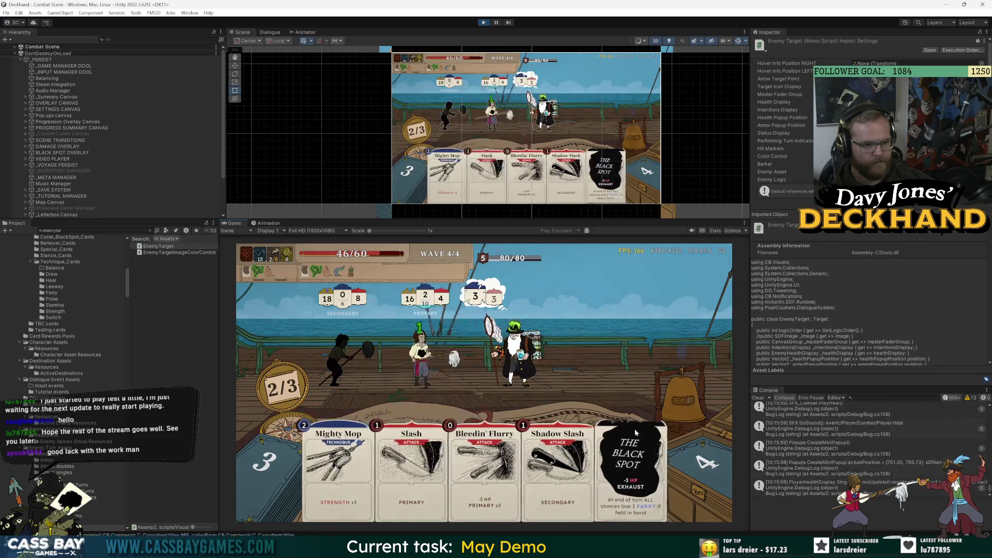
click(621, 322)
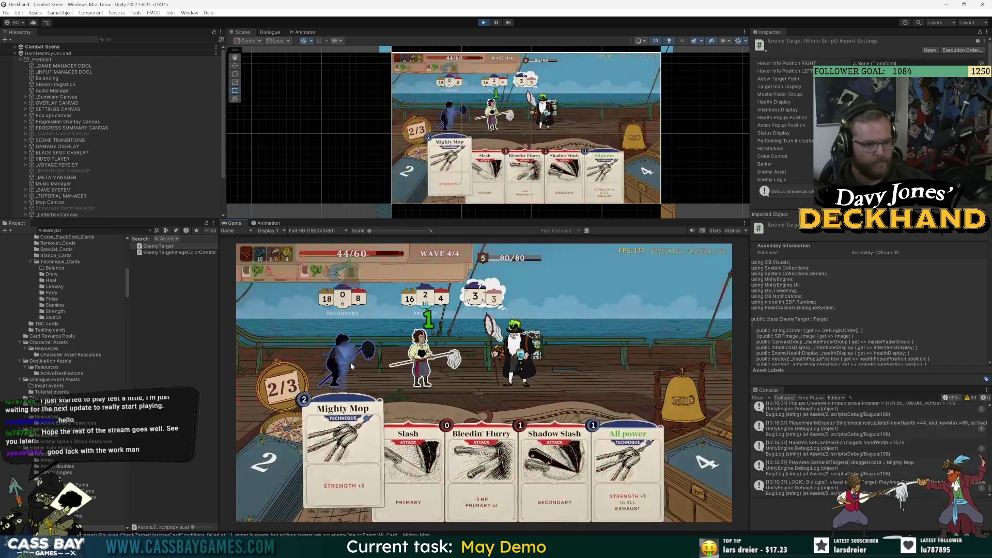
drag(336, 465, 347, 355)
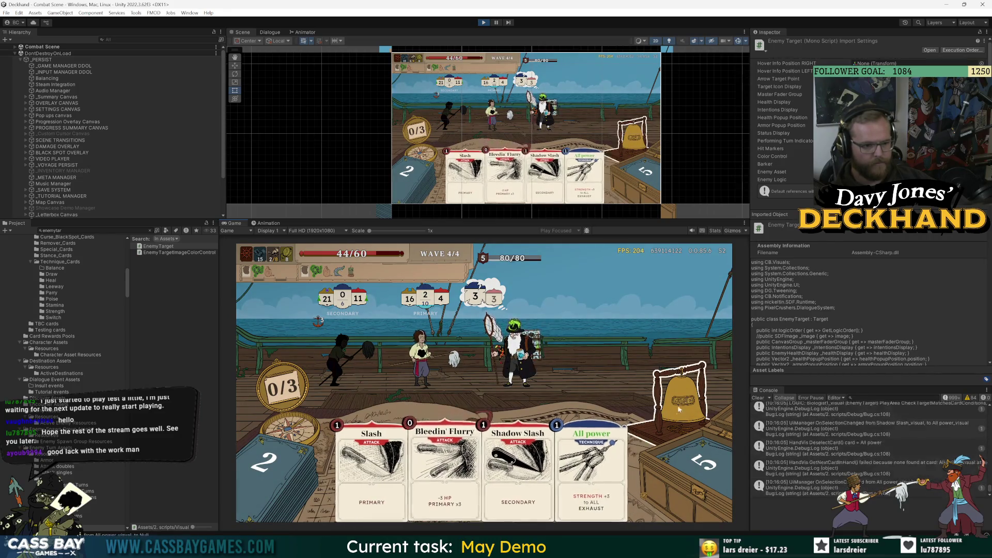
click(676, 423)
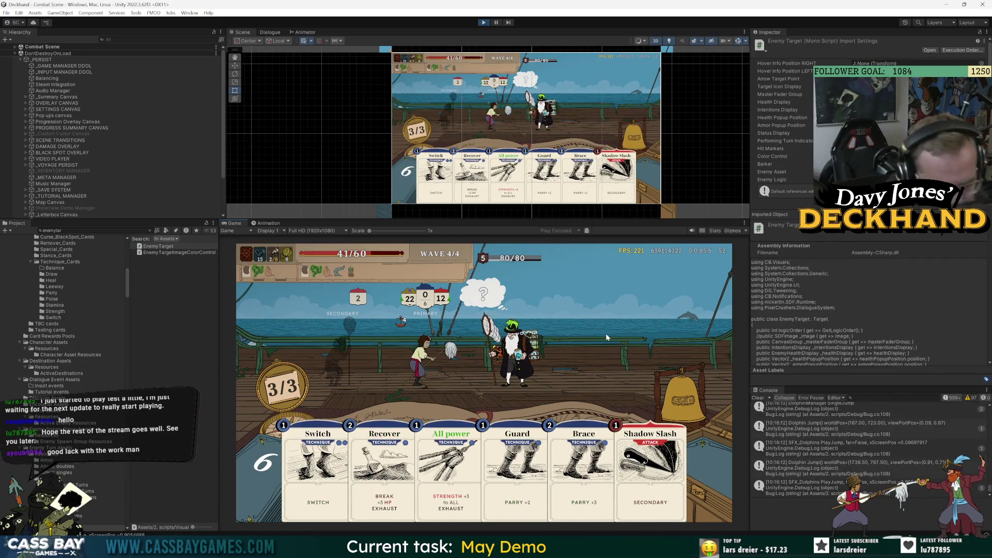
mouse_move(482, 296)
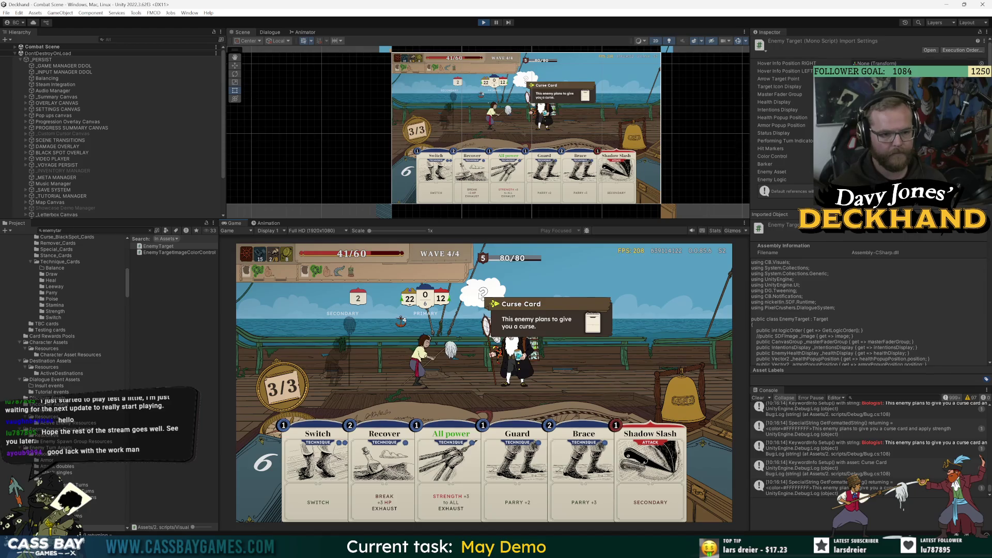
mouse_move(512, 362)
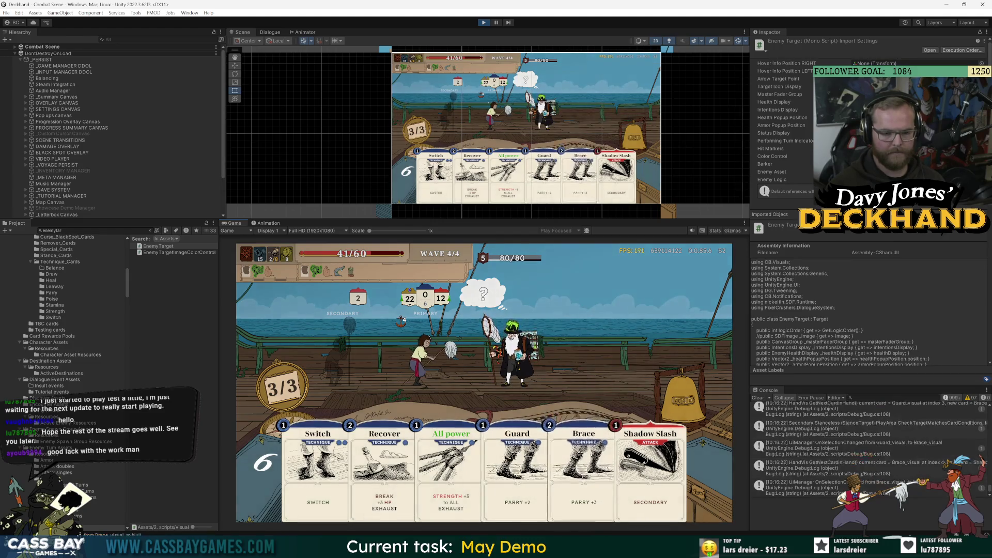
key(alt+Tab)
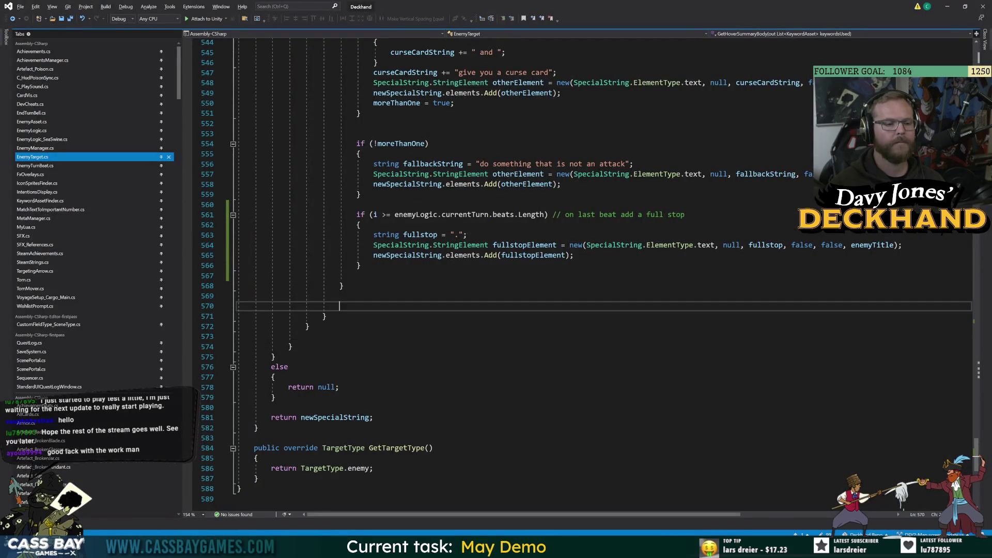
- Change the full-stop check on line 561 to compare against beats.Length - 1
click(547, 214)
text(- 1)
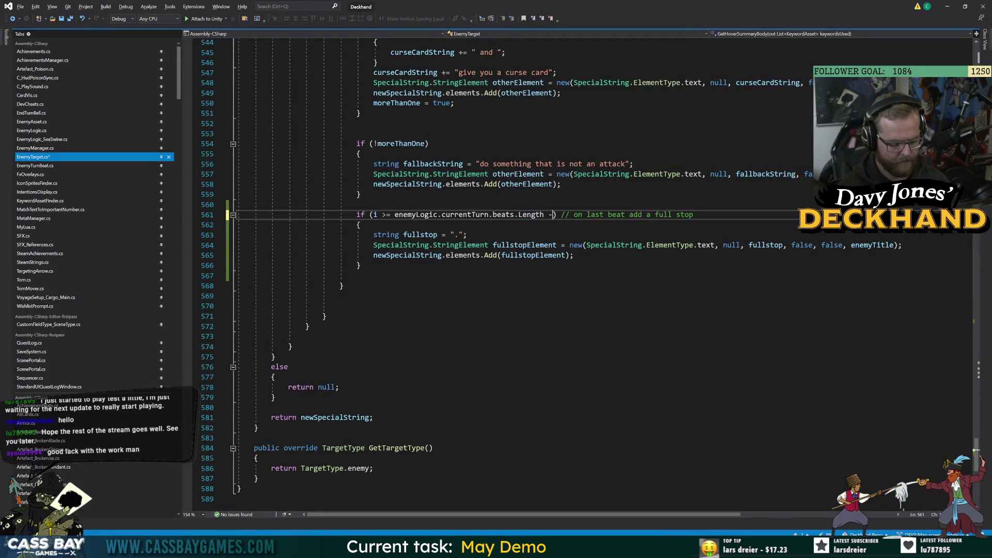
click(340, 306)
key(alt+Tab)
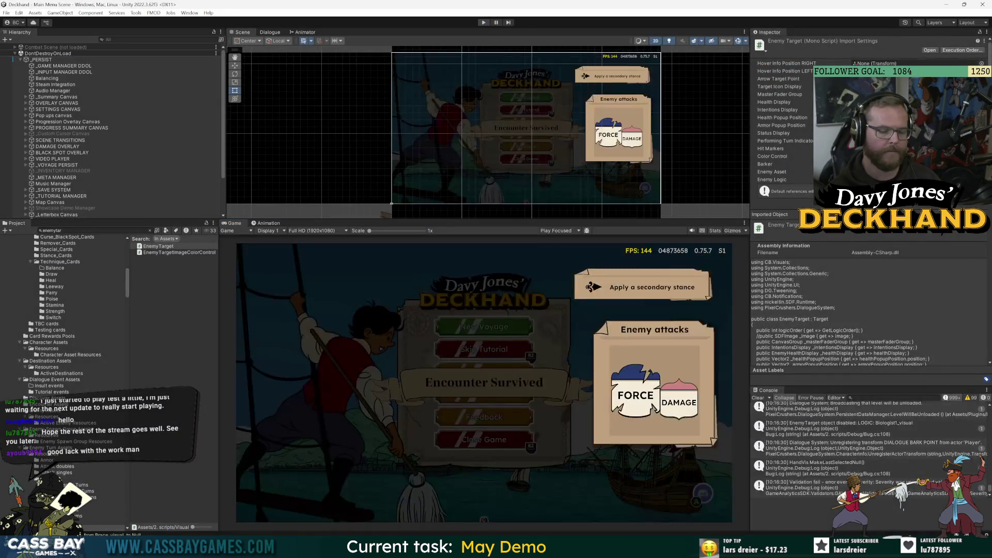
key(alt+Tab)
- In the batch2 intentions document, hide the Curse Card For Marketing layer and officer portrait
key(v)
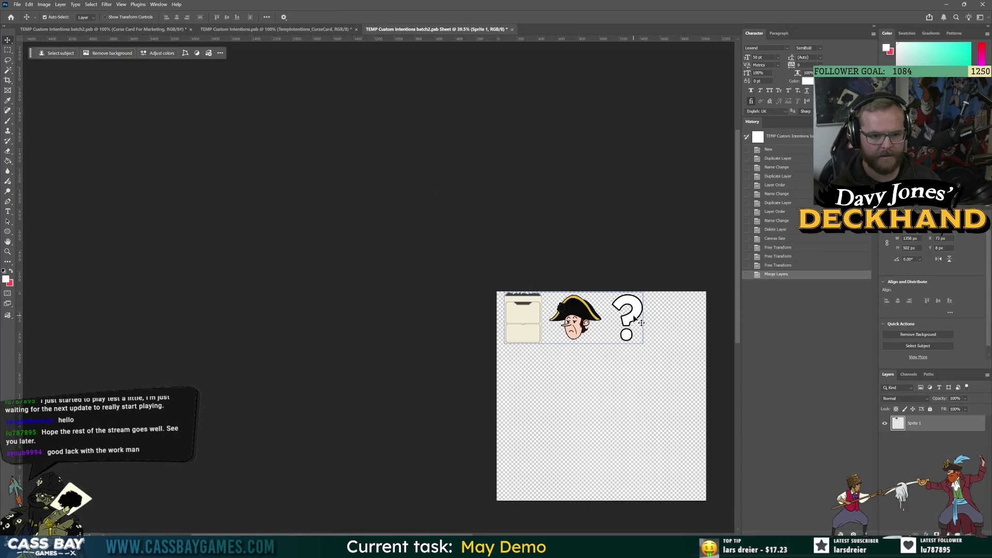
key(ctrl+shift+Tab)
key(ctrl+shift+Tab)
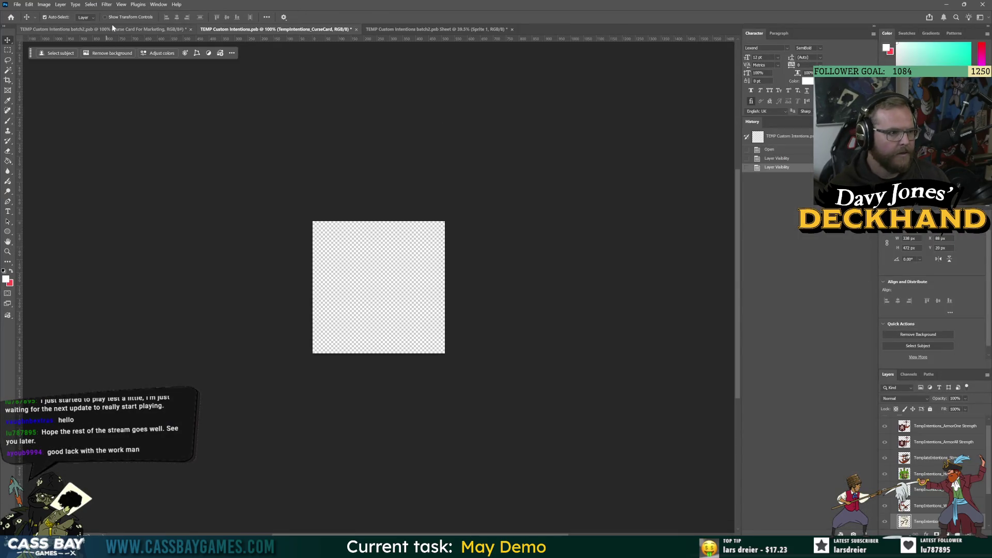
click(884, 424)
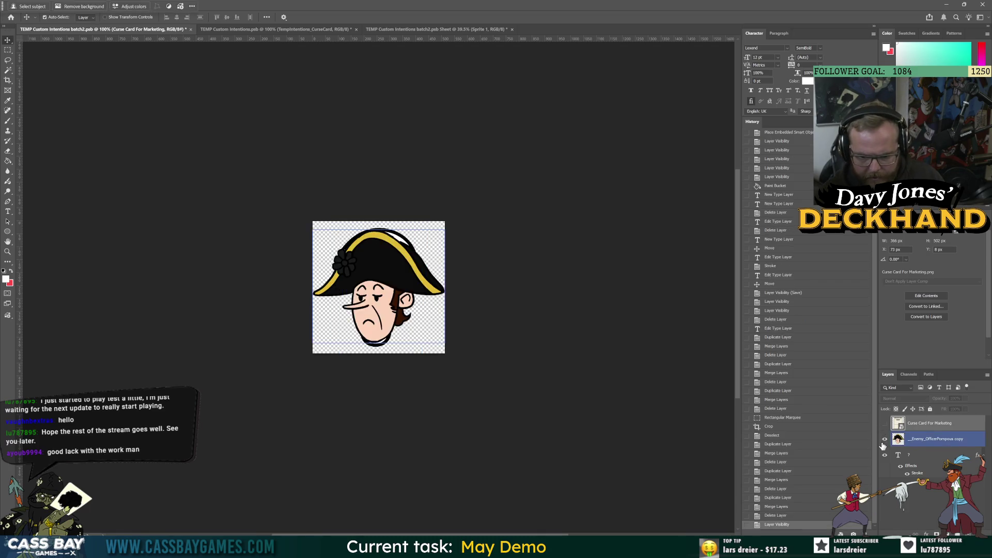
click(885, 439)
click(900, 455)
- Recolour the question-mark text to yellow #fff000 and commit it
double_click(901, 456)
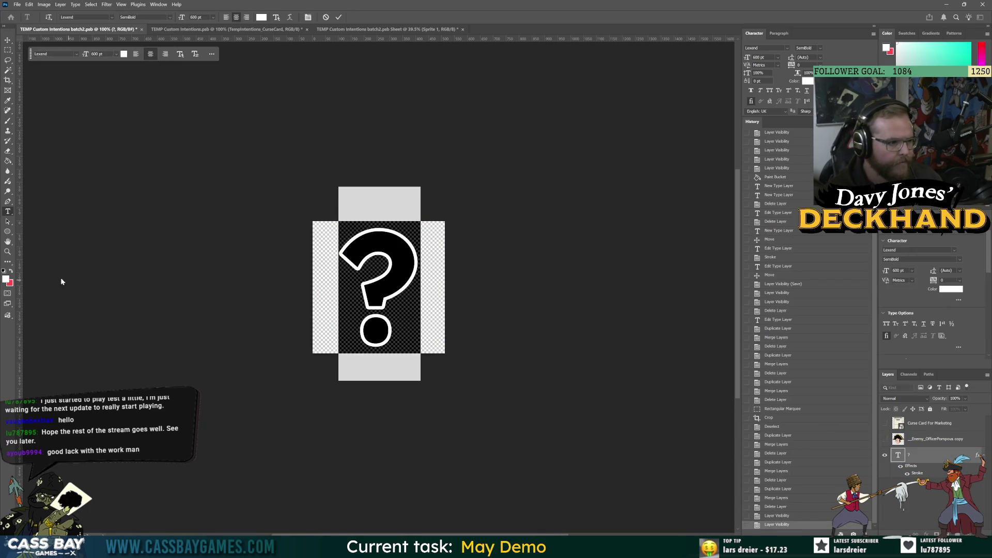
click(6, 280)
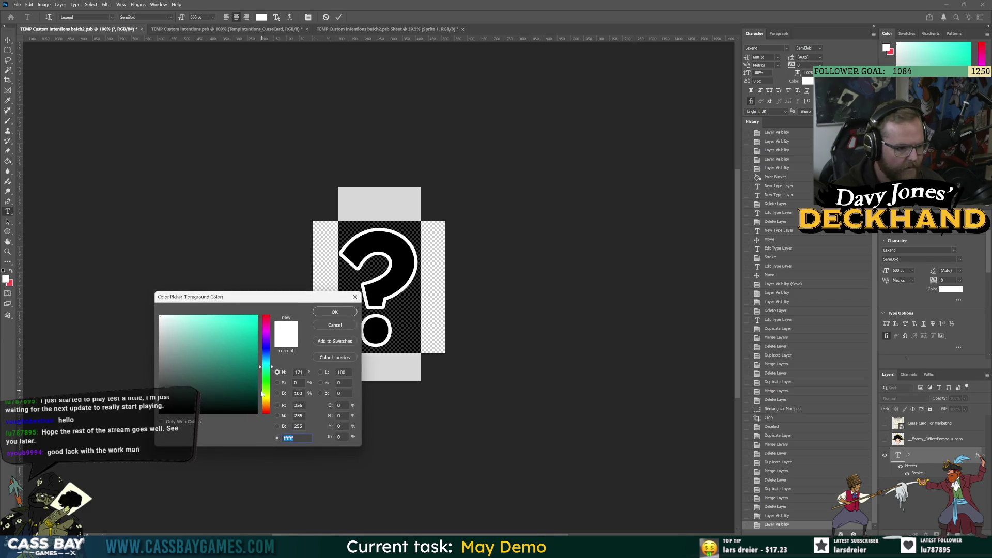
mouse_move(262, 394)
mouse_down()
mouse_move(262, 406)
mouse_move(266, 390)
mouse_up()
click(257, 344)
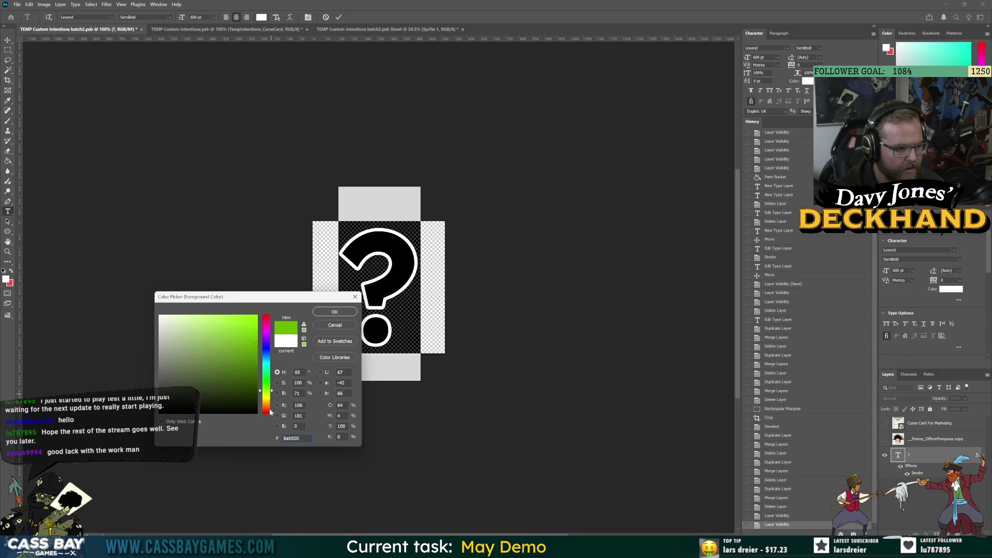
text(fff000)
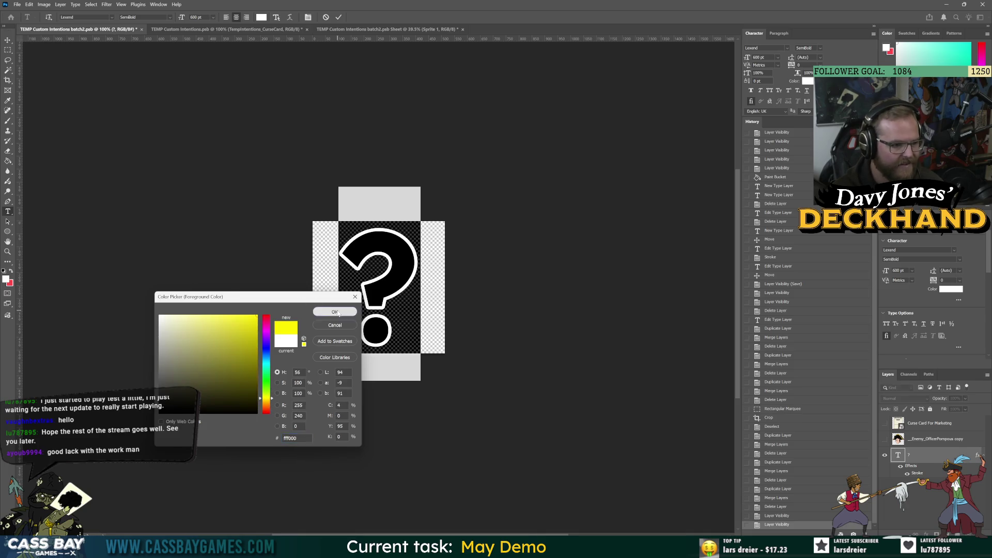
click(335, 313)
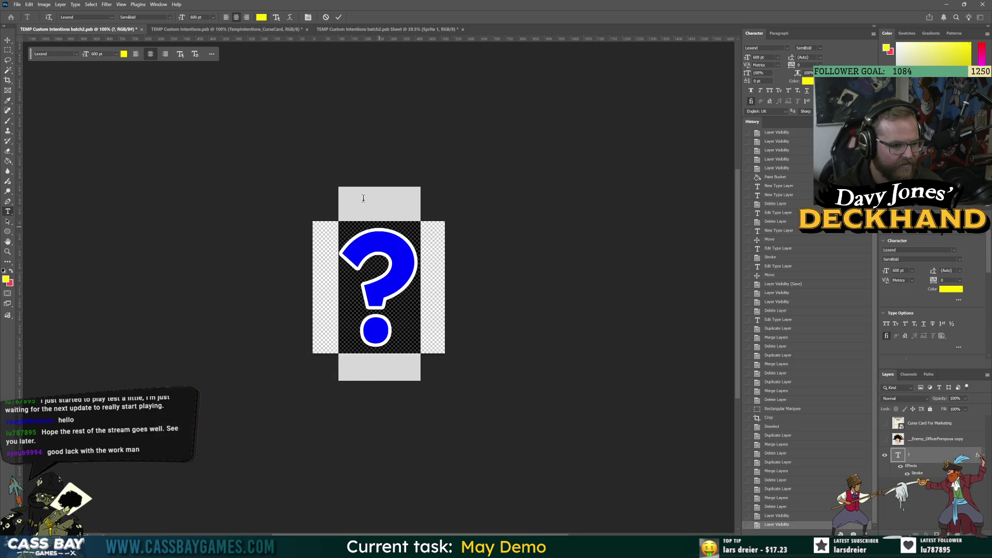
click(7, 39)
mouse_move(583, 548)
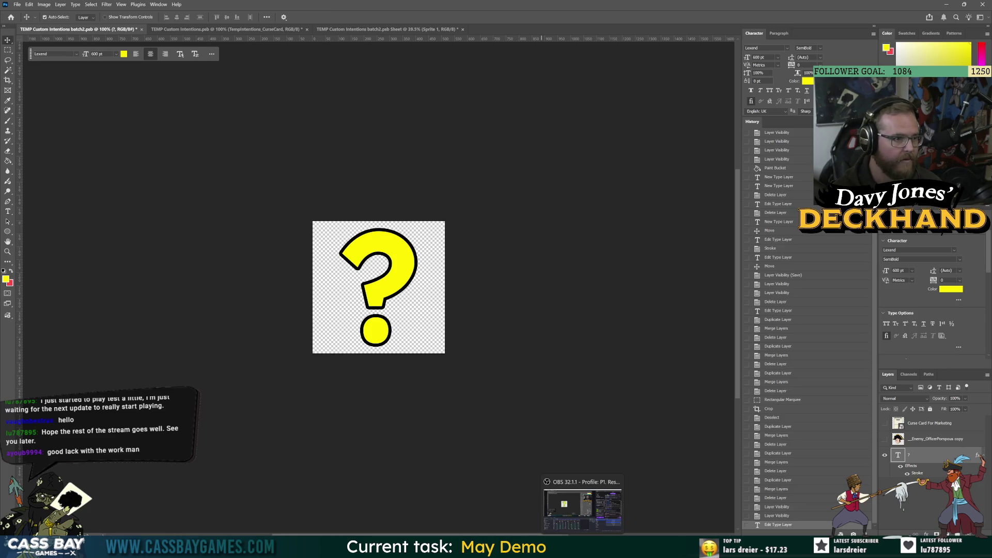
- Check the CurseCard and sprite sheet tabs, then open Insta_Butterbiscuit Telescope Meme.psd from Open Recent
click(228, 29)
click(343, 30)
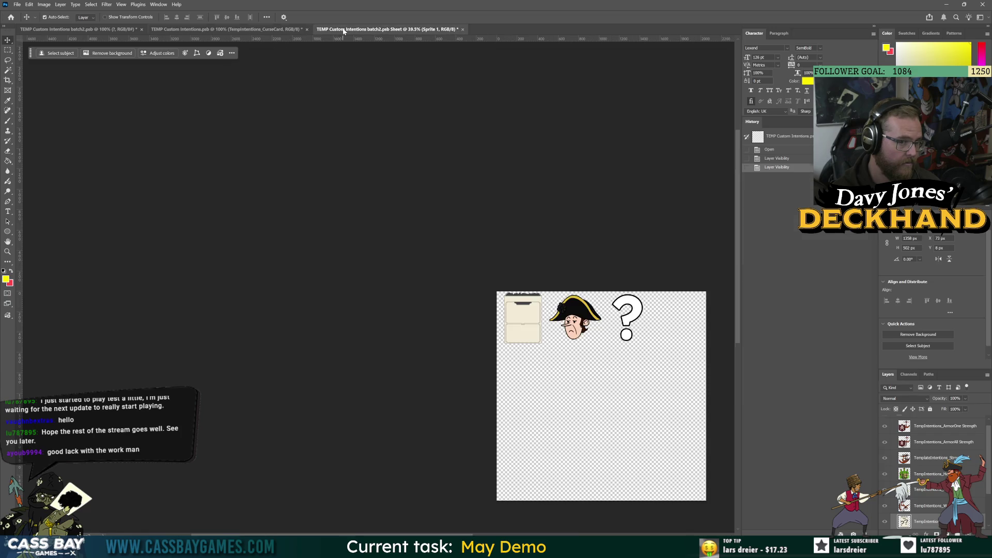
click(17, 4)
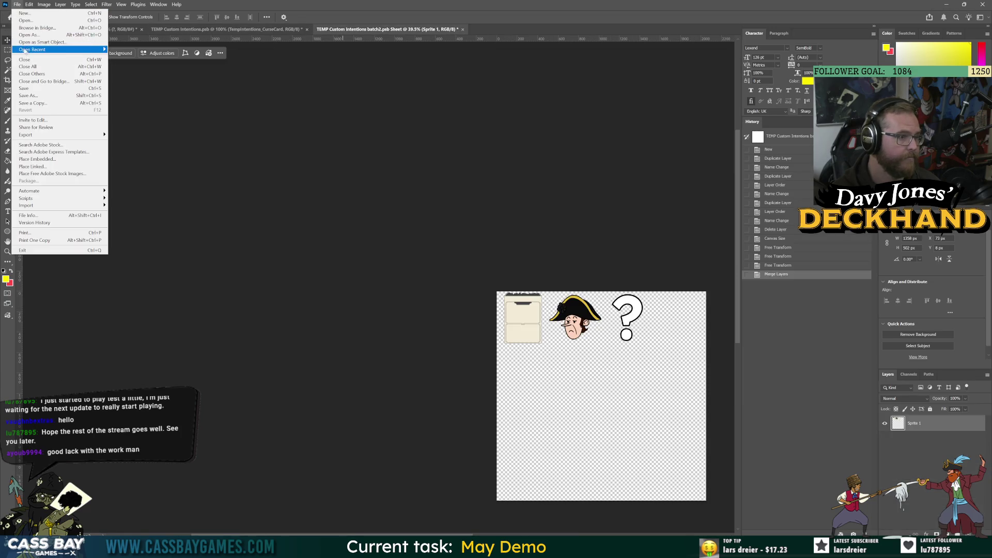
mouse_move(24, 50)
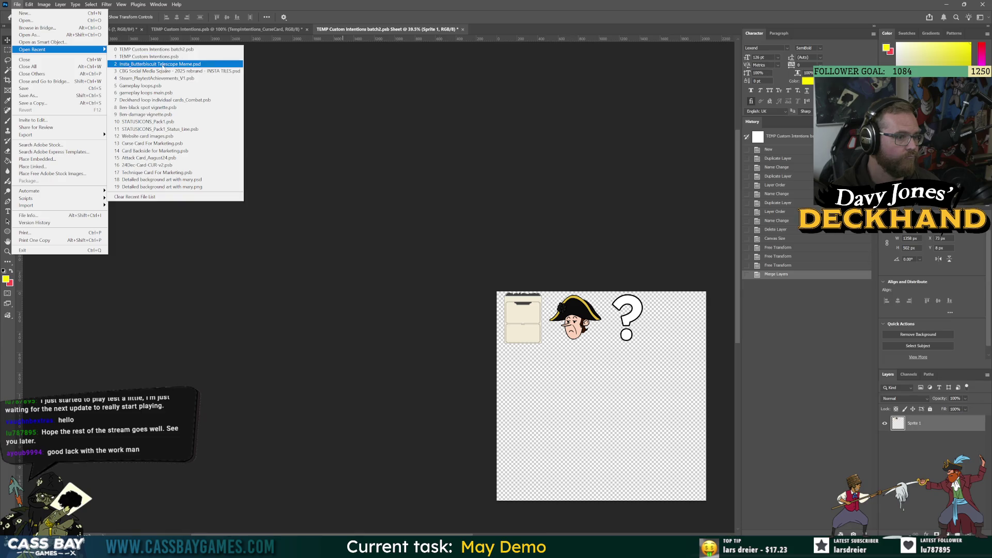
click(163, 64)
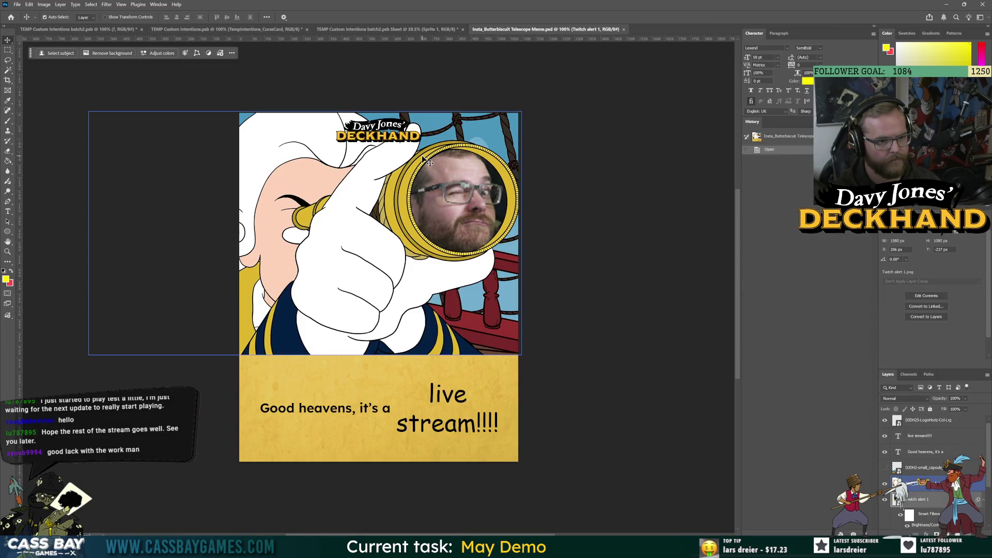
drag(288, 48, 576, 398)
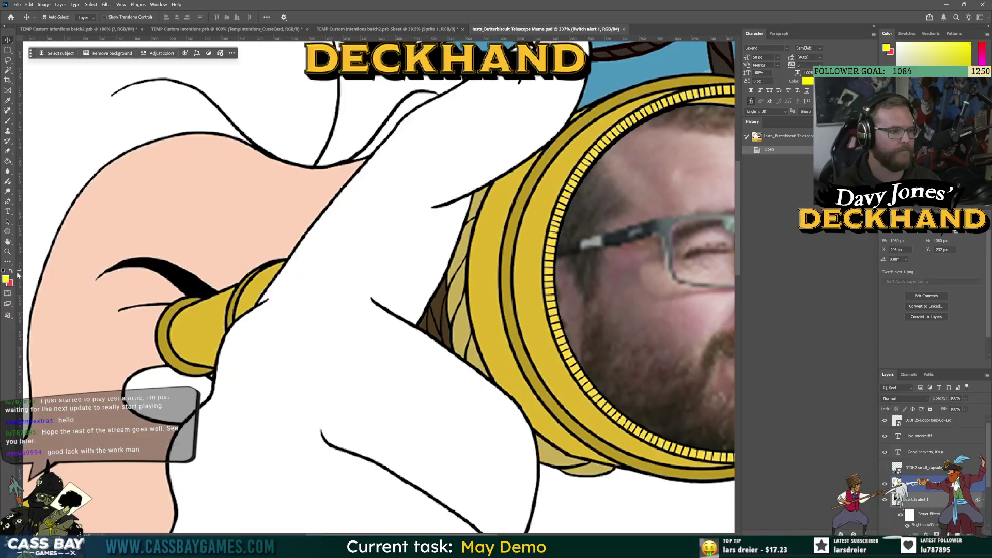
click(6, 279)
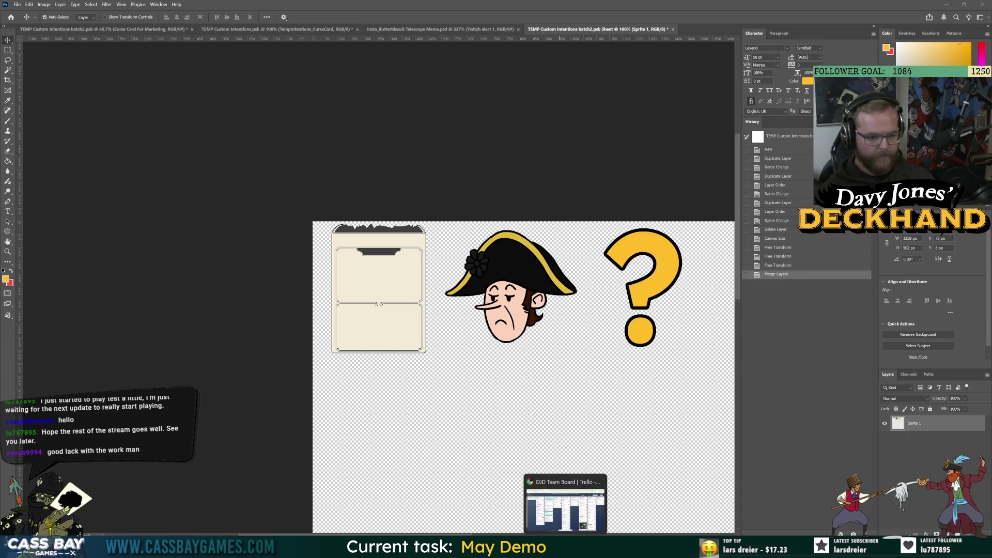
- Quick Export the sheet as PNG, overwriting TEMP Custom Intentions batch2_SHEET.png
click(564, 548)
click(564, 548)
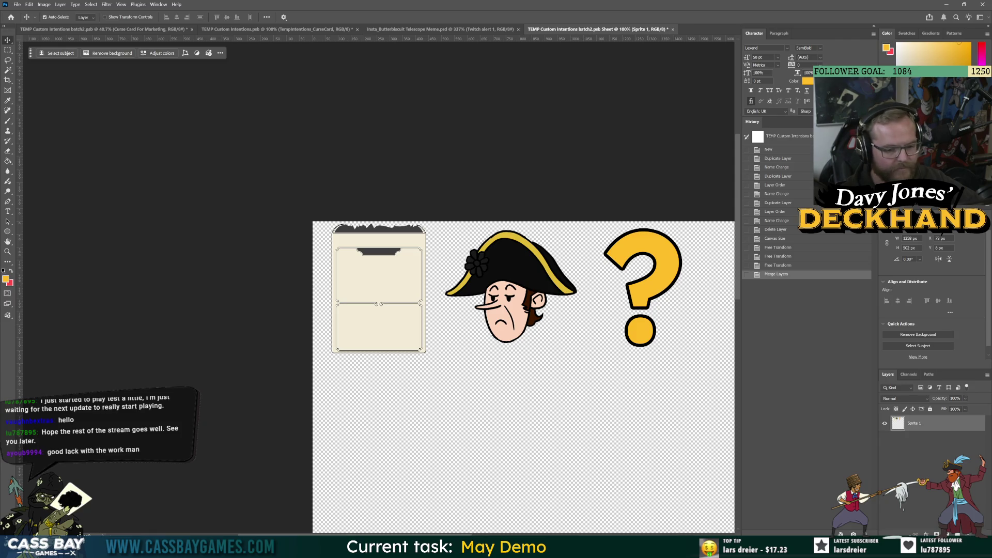
scroll(511, 358, down, 2)
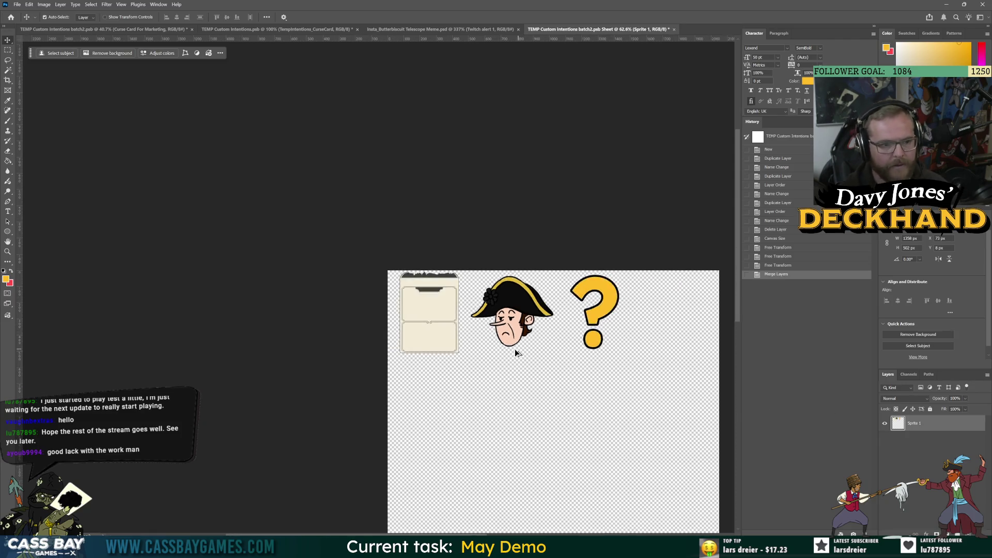
scroll(352, 225, down, 1)
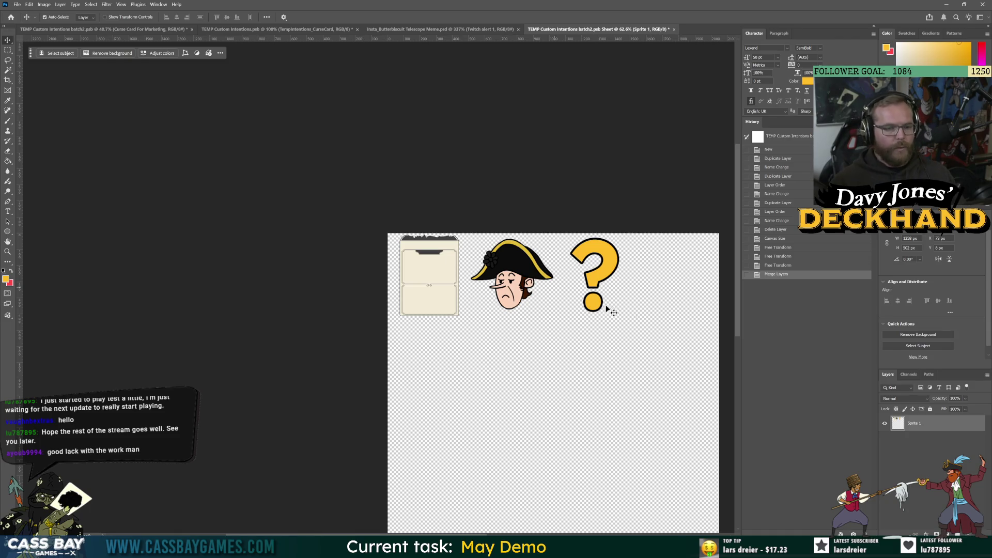
click(11, 6)
mouse_move(78, 136)
click(142, 137)
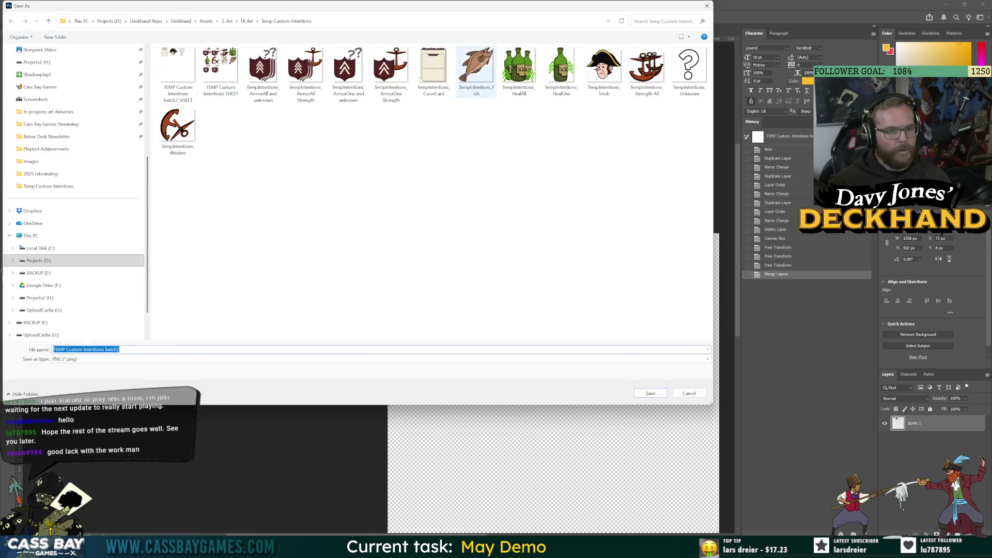
double_click(176, 72)
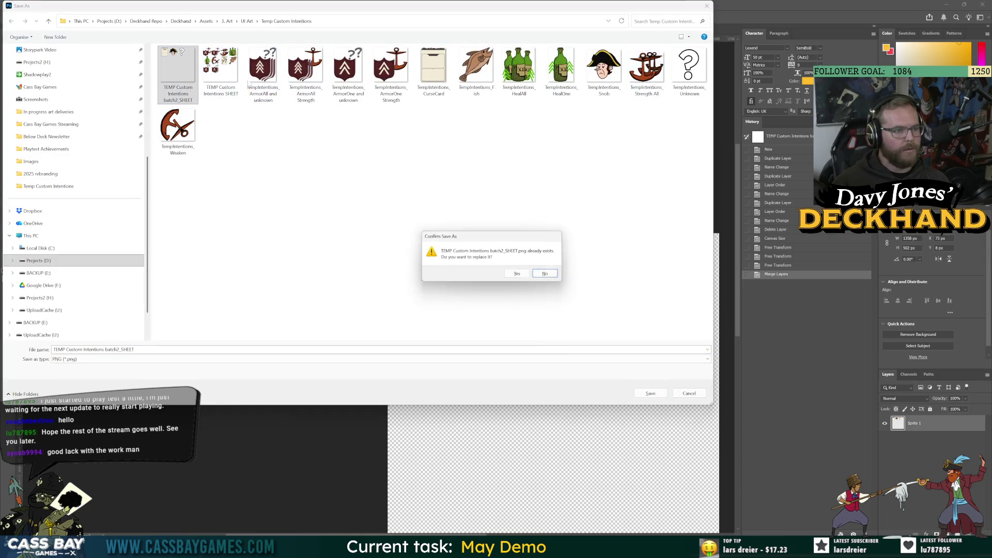
click(517, 274)
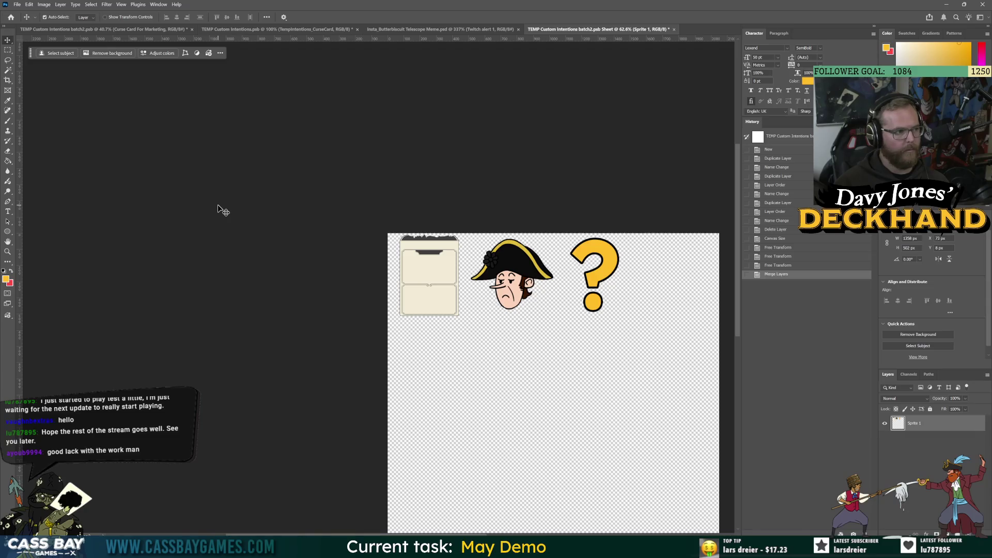
key(alt+Tab)
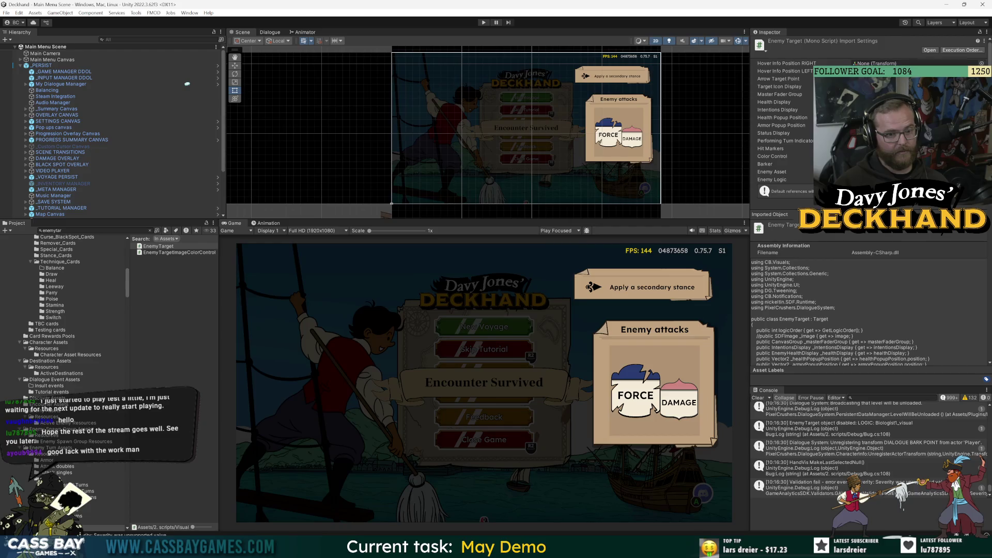
- Press Play and advance from the main menu into combat against the Biologist
click(484, 22)
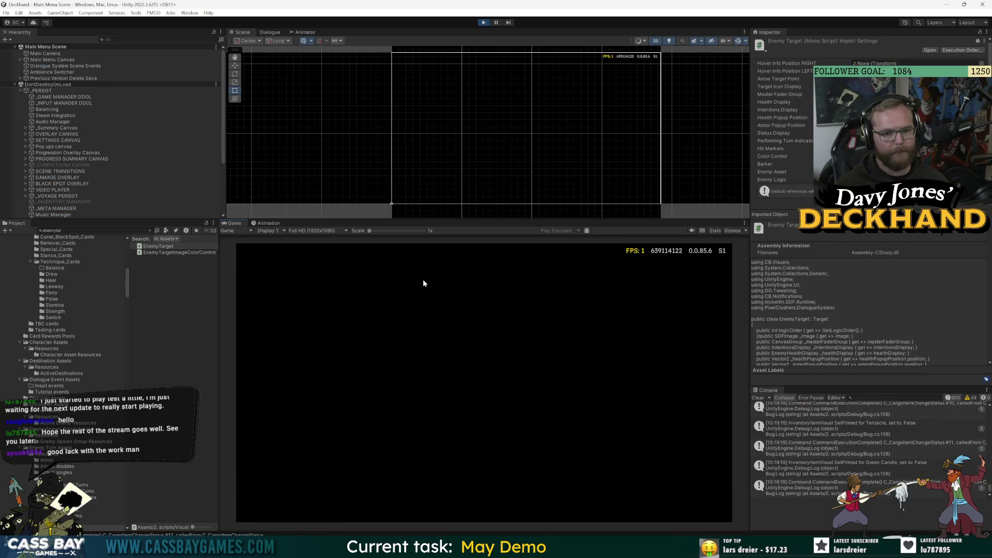
key(Return)
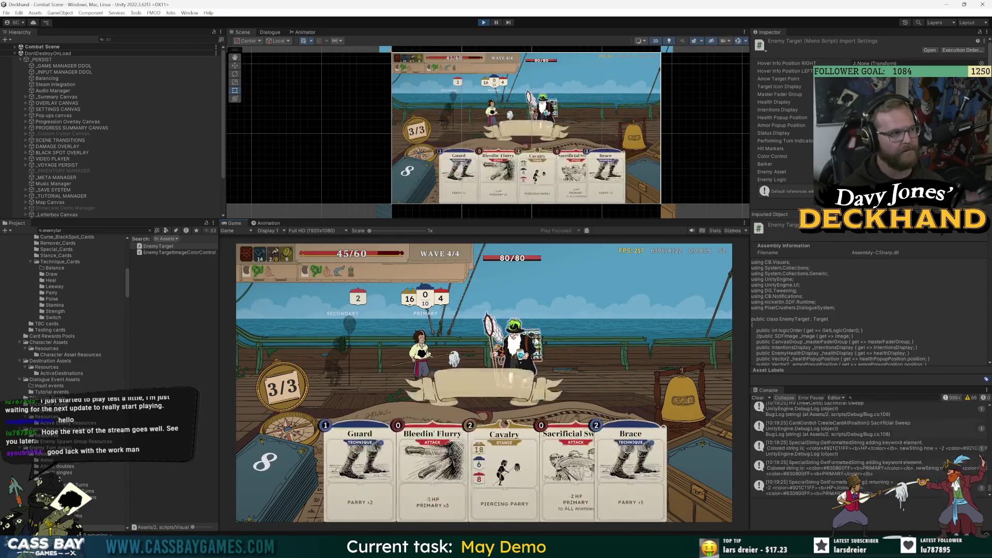
mouse_move(487, 300)
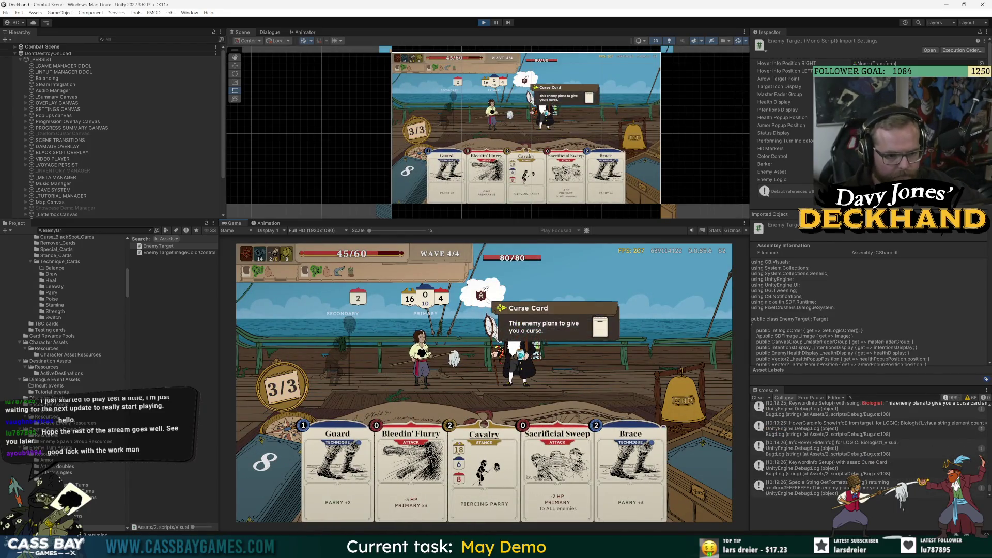
mouse_move(506, 370)
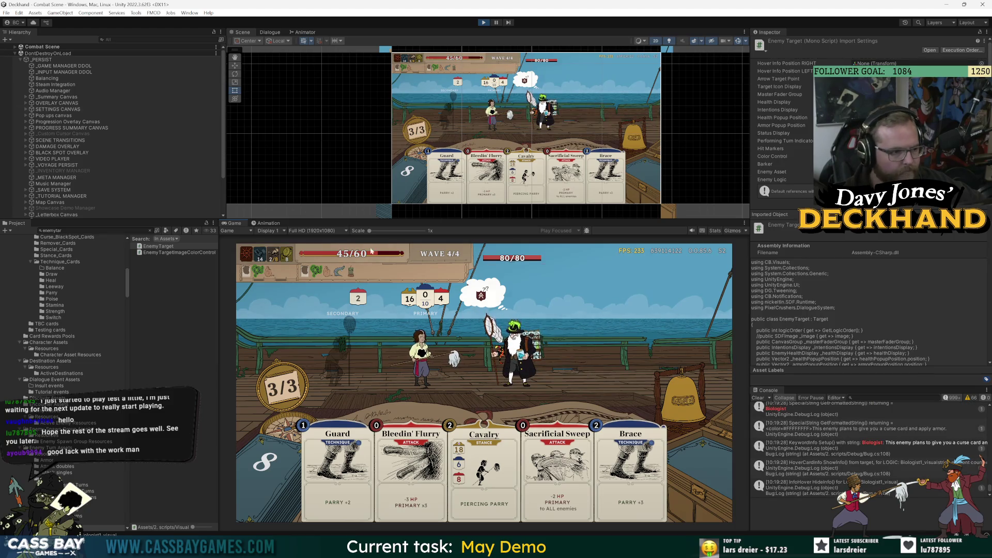
- Expand Combat Scene > COMBAT > _Combat Logic > ENEMIES > Alive and select LOGIC: Biologist1
click(14, 46)
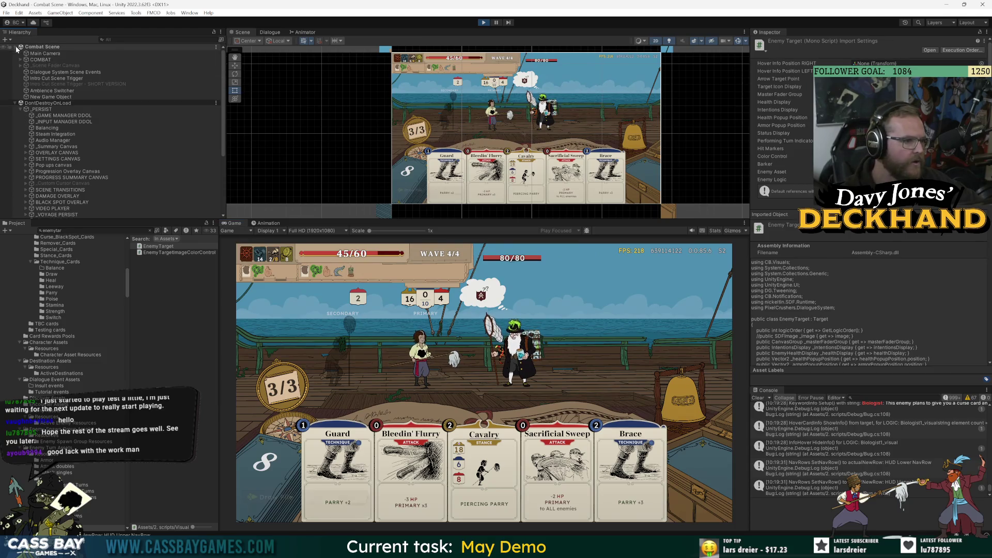
click(21, 59)
click(25, 66)
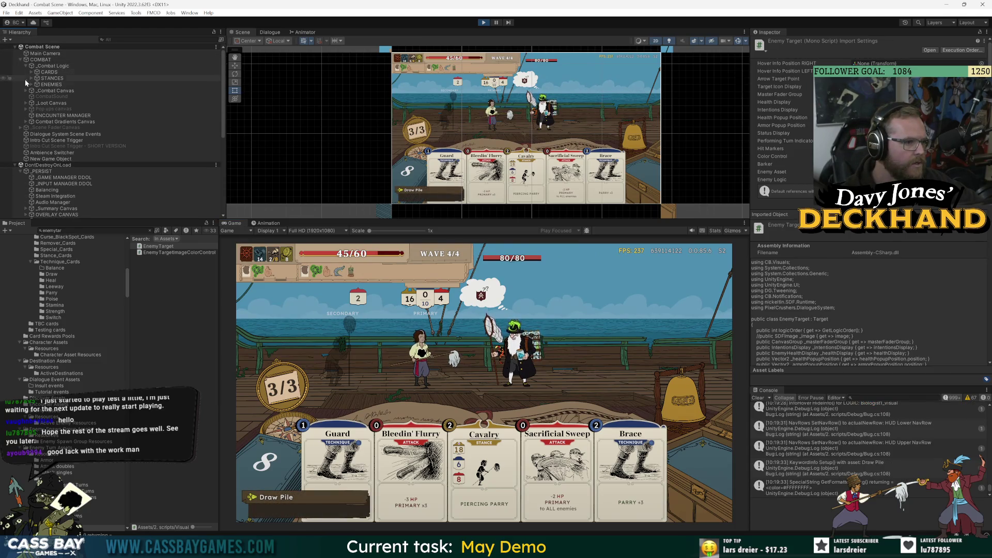
click(31, 85)
click(37, 90)
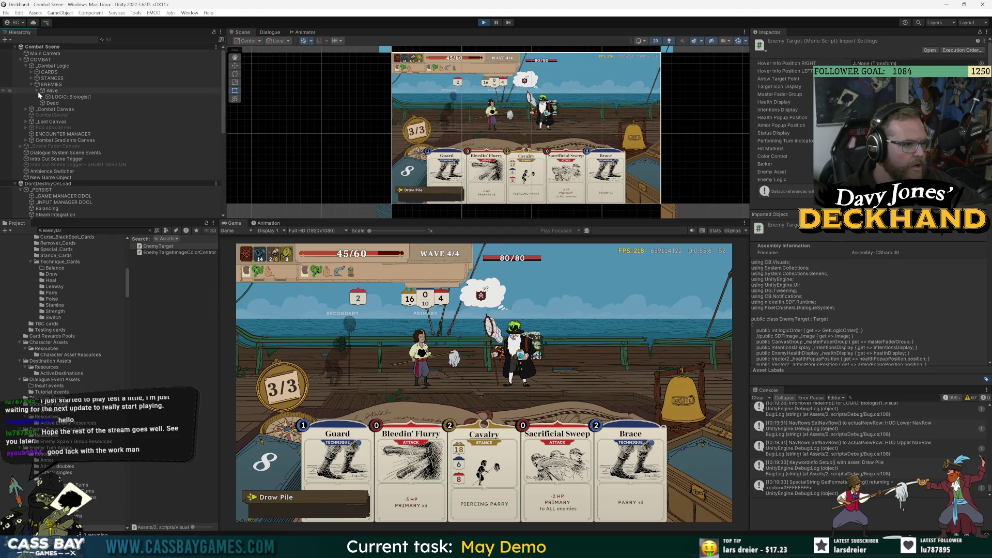
click(69, 96)
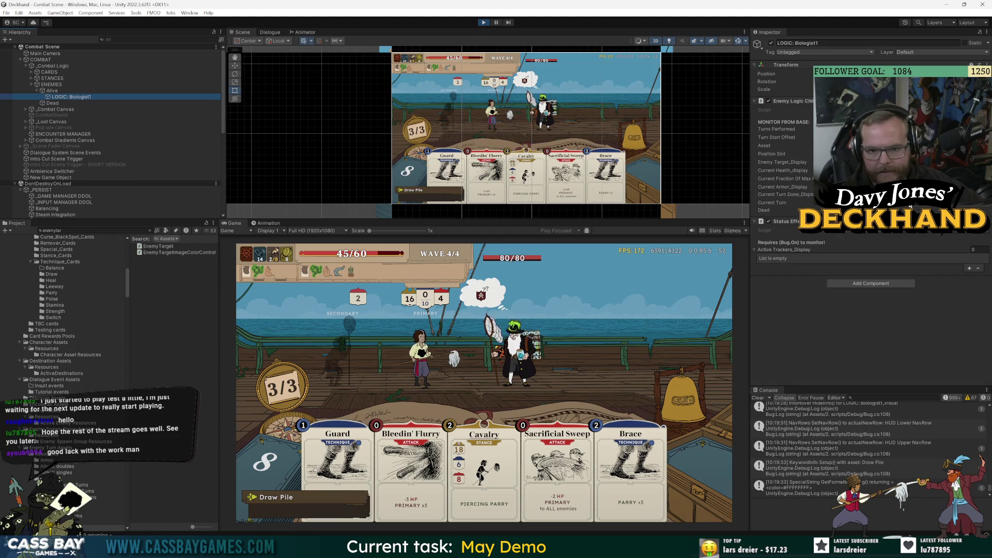
- Open EnemyTurn_Curse_Toad and Armor 5, review its Beats, and ping its Intentions Override Sprite
double_click(911, 202)
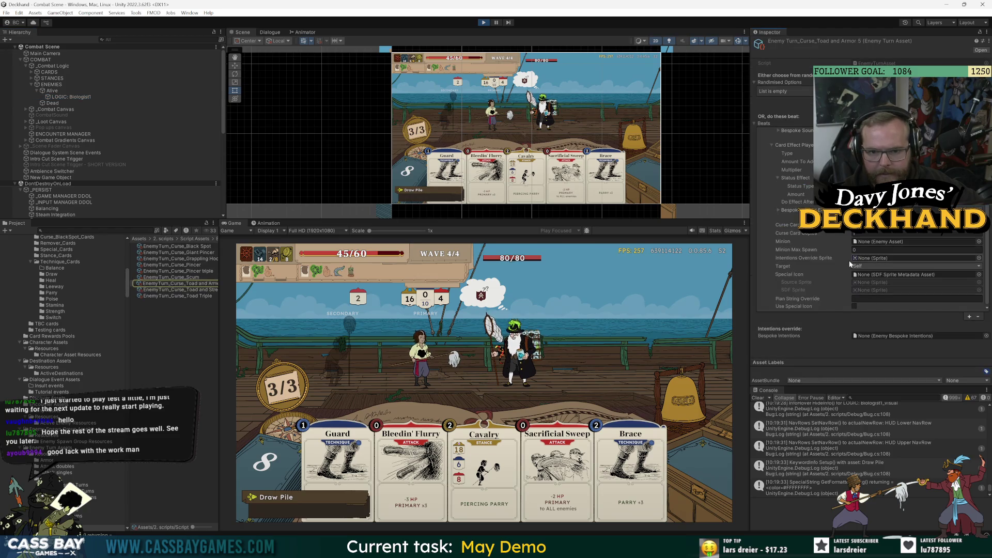
scroll(827, 265, up, 3)
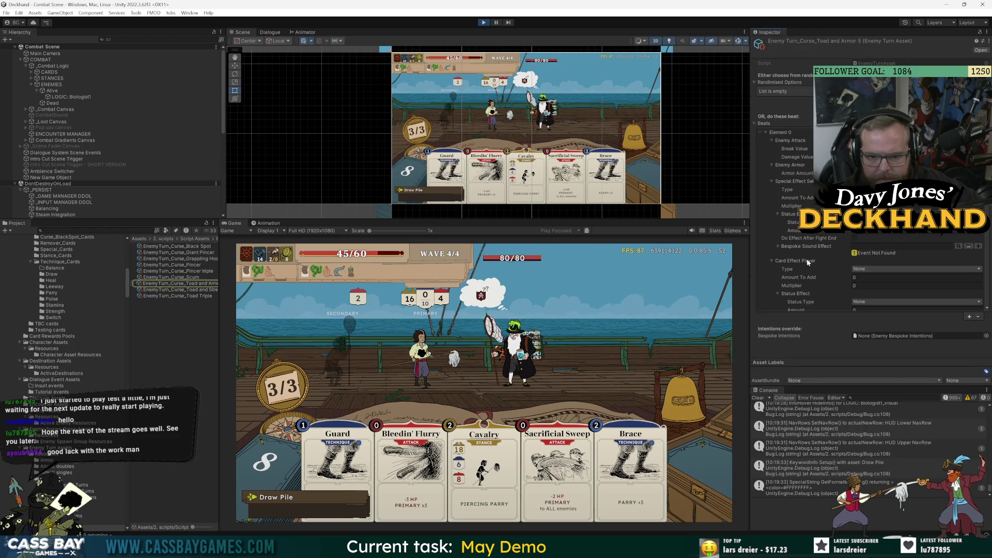
scroll(801, 257, down, 2)
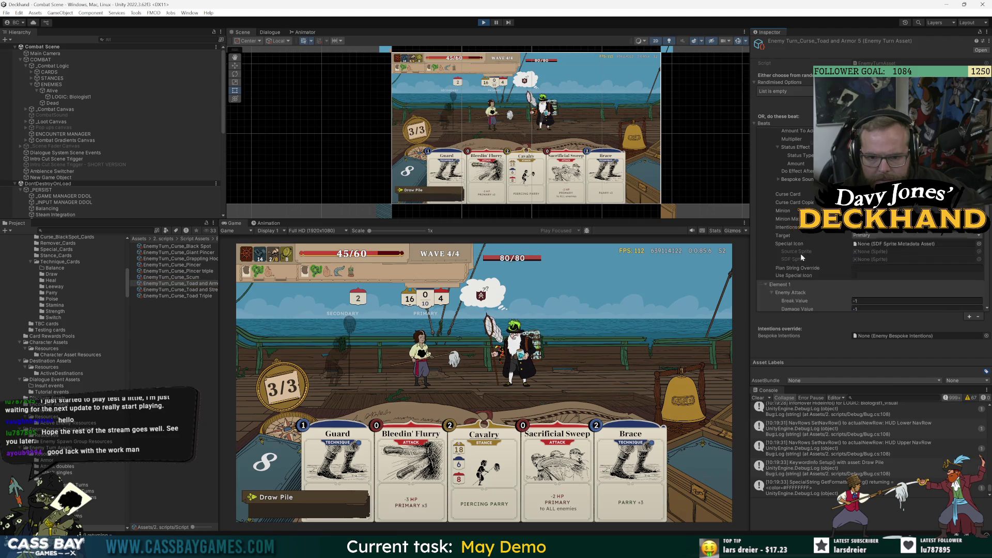
scroll(801, 253, down, 2)
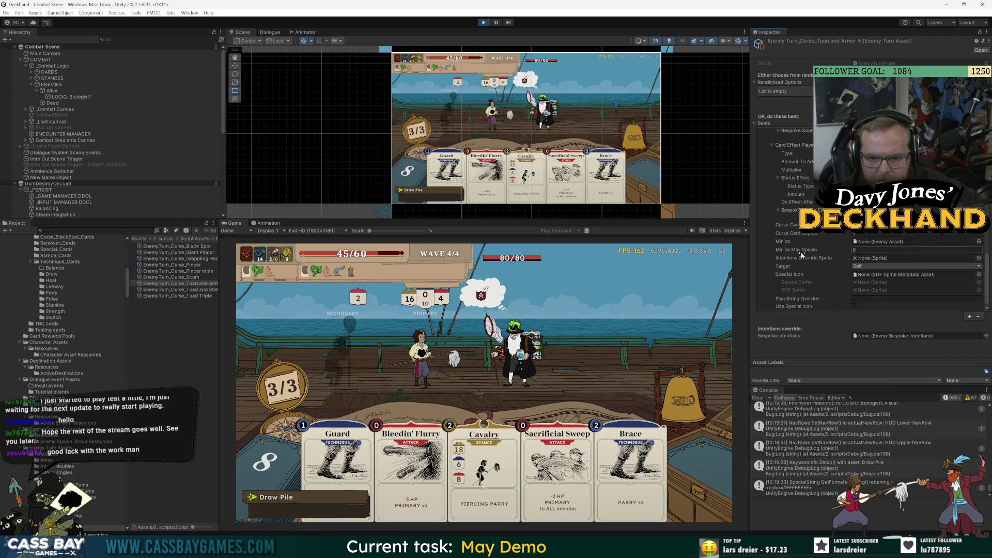
key(Return)
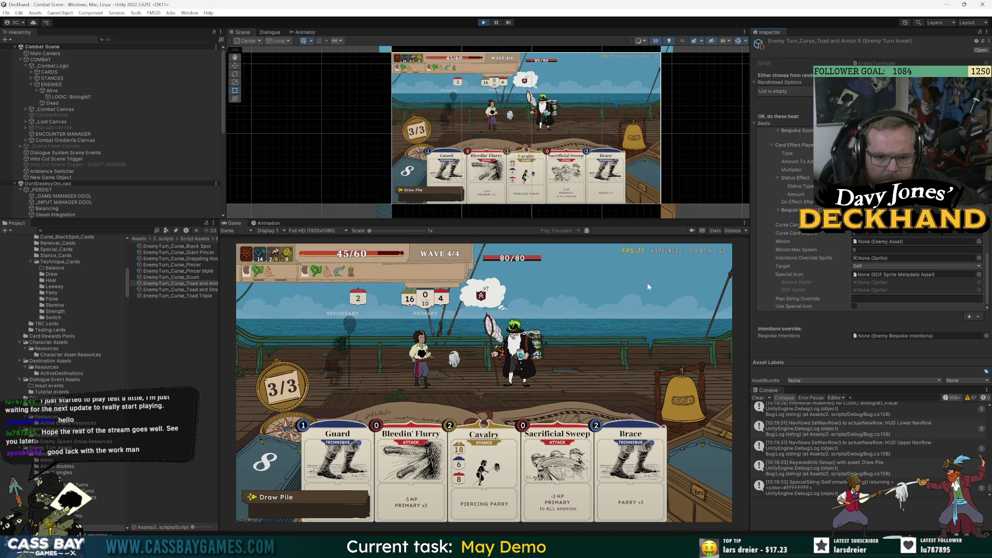
scroll(802, 261, down, 3)
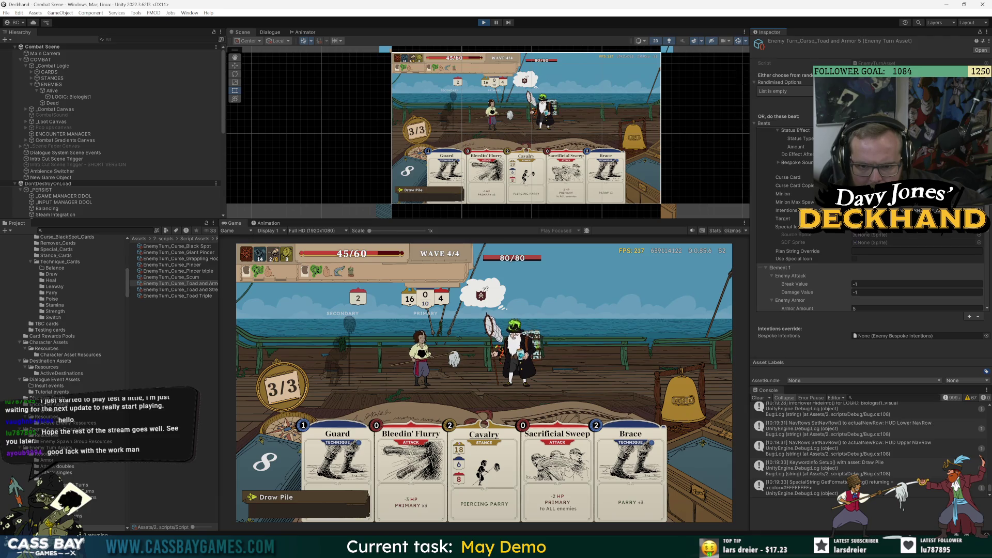
mouse_move(480, 296)
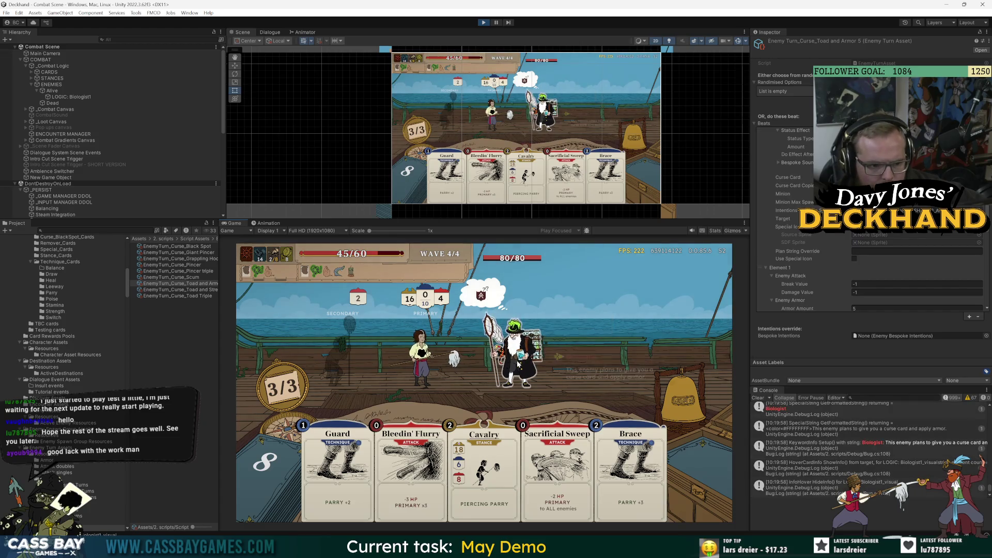
mouse_move(517, 363)
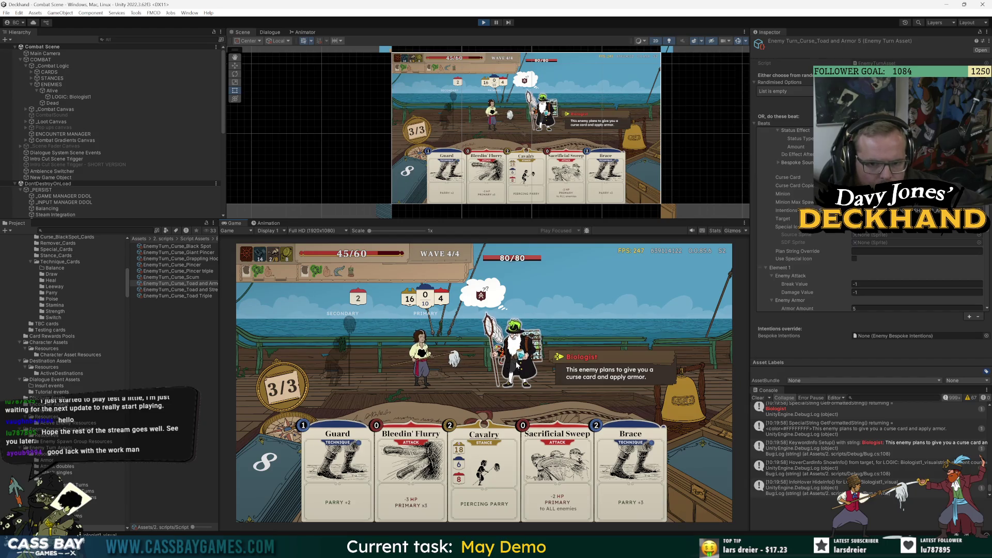
click(904, 210)
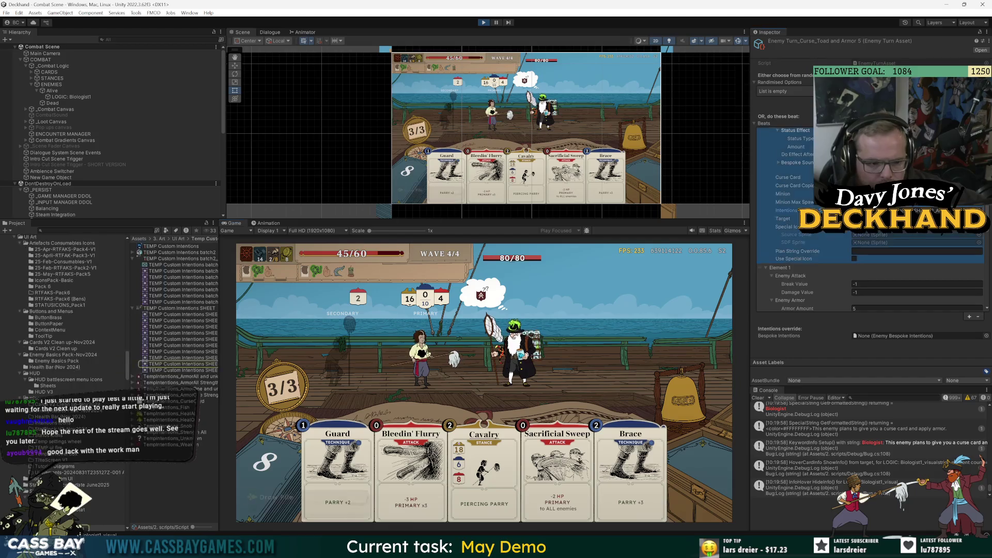
- Back in Photoshop, cancel the pending sheet save and close the Insta_Butterbiscuit Telescope Meme document
mouse_move(651, 549)
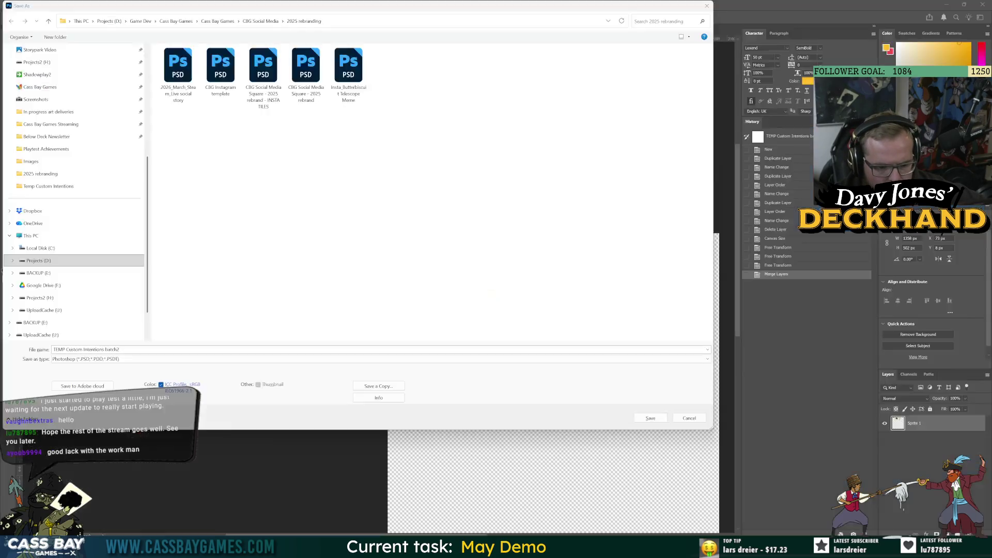
click(672, 549)
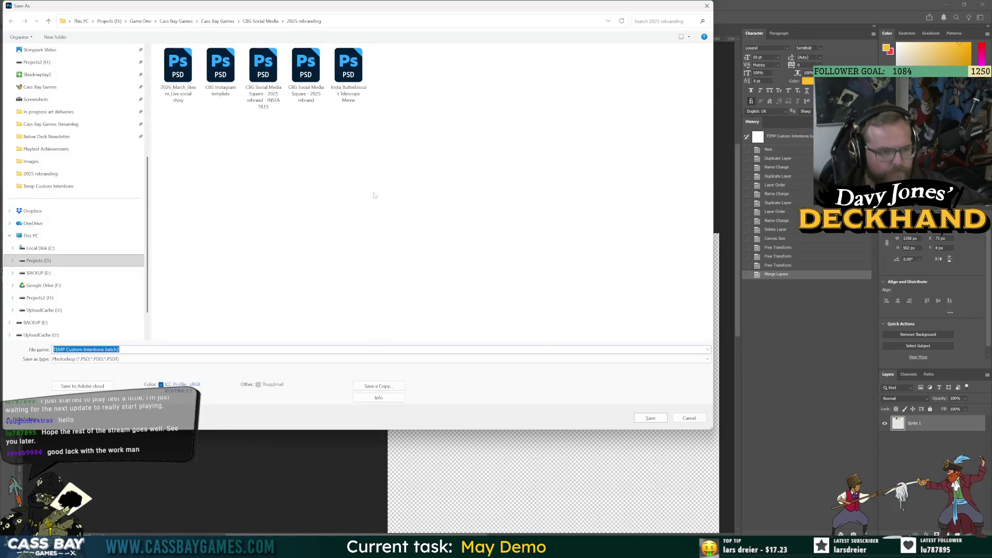
click(689, 423)
click(451, 30)
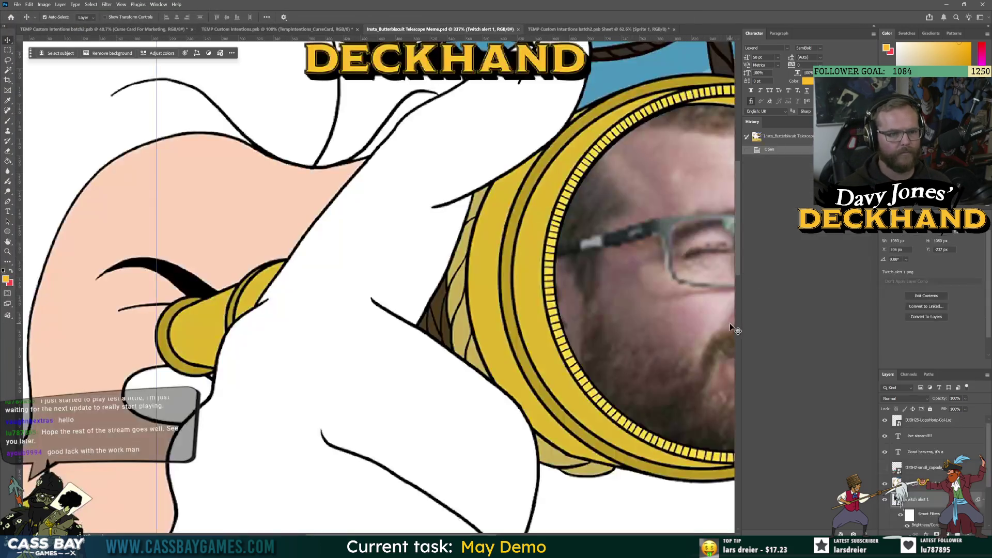
scroll(539, 339, down, 6)
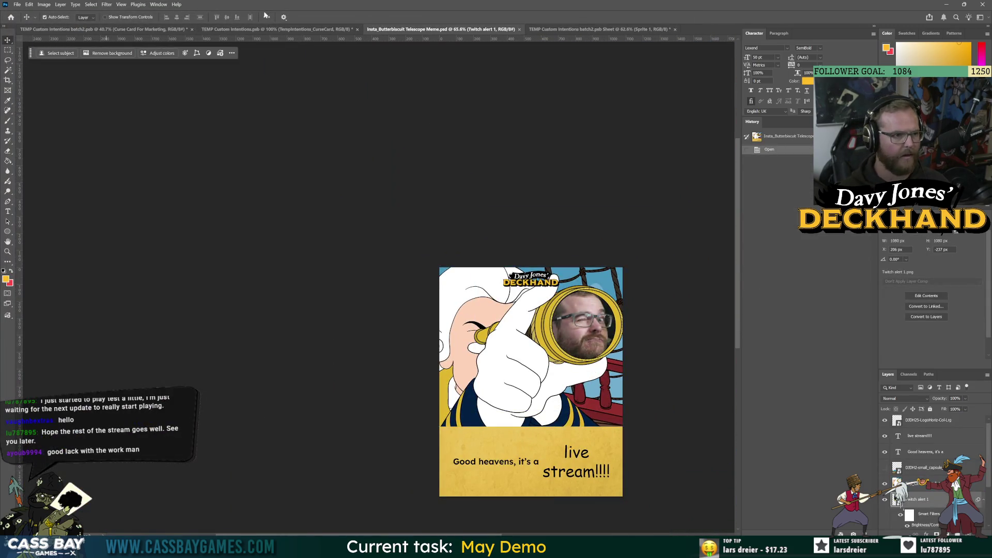
click(262, 29)
click(519, 30)
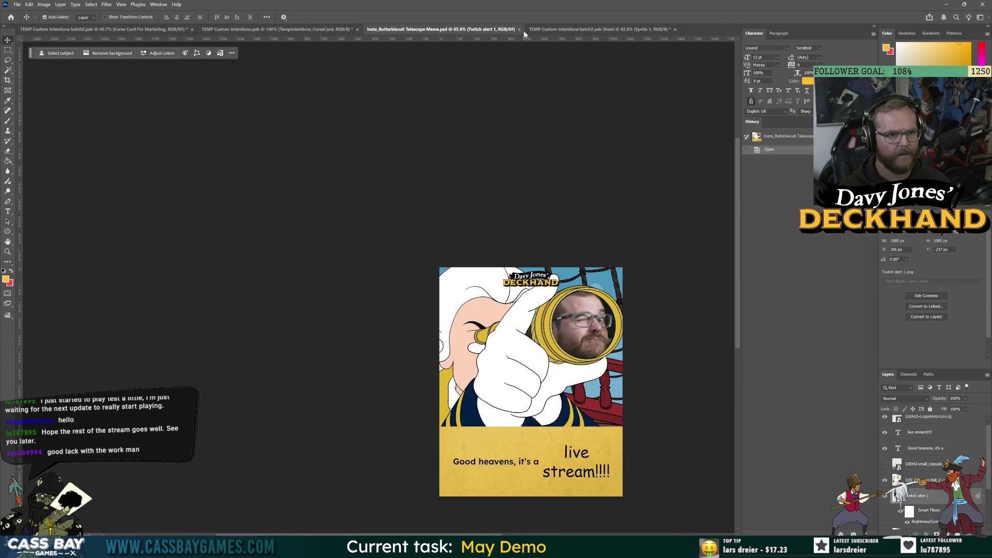
- Close TEMP Custom Intentions.psb without saving its changes
click(104, 30)
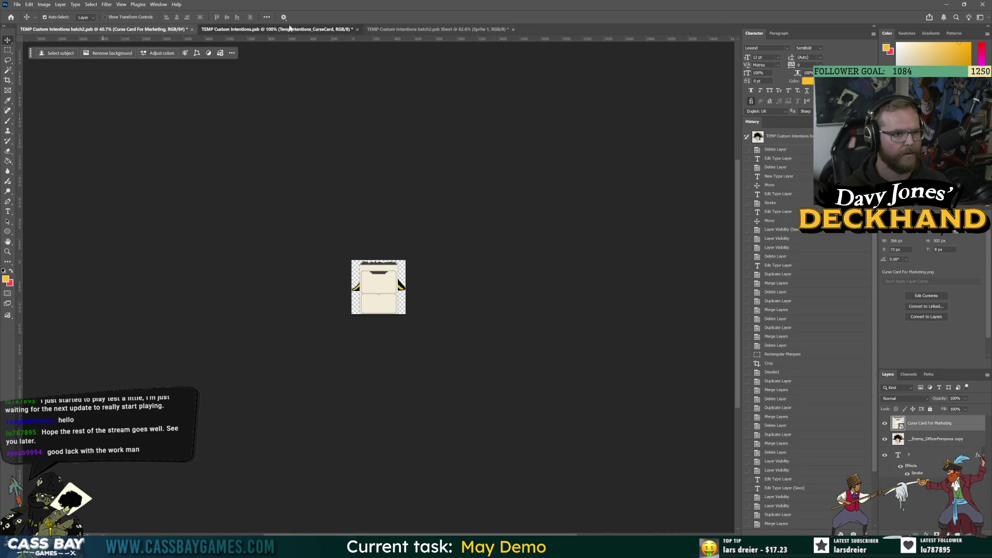
click(356, 31)
click(357, 29)
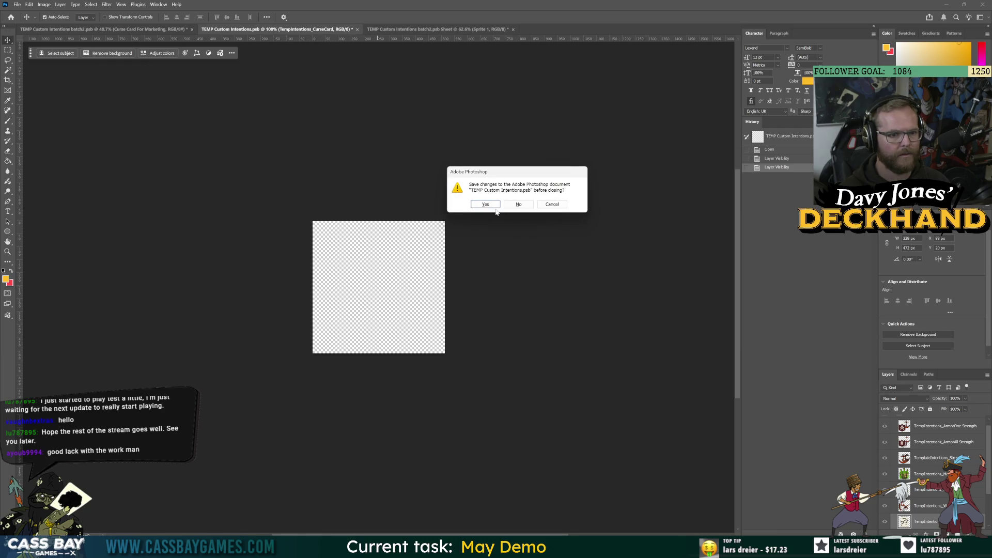
click(526, 207)
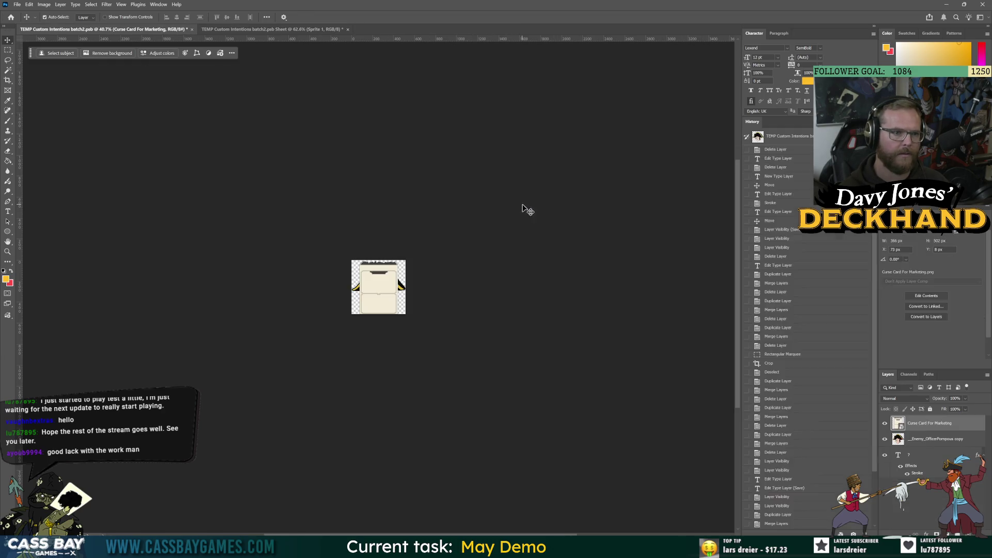
- Duplicate the Curse Card For Marketing layer and place the copy lower in the layer stack
scroll(453, 305, up, 3)
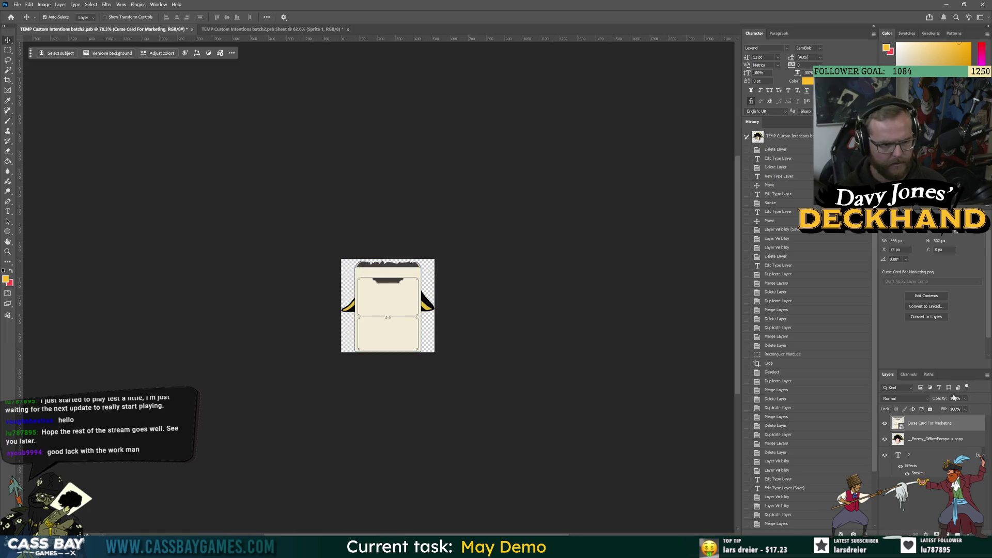
mouse_move(900, 427)
mouse_down()
mouse_move(925, 529)
mouse_move(981, 534)
mouse_up()
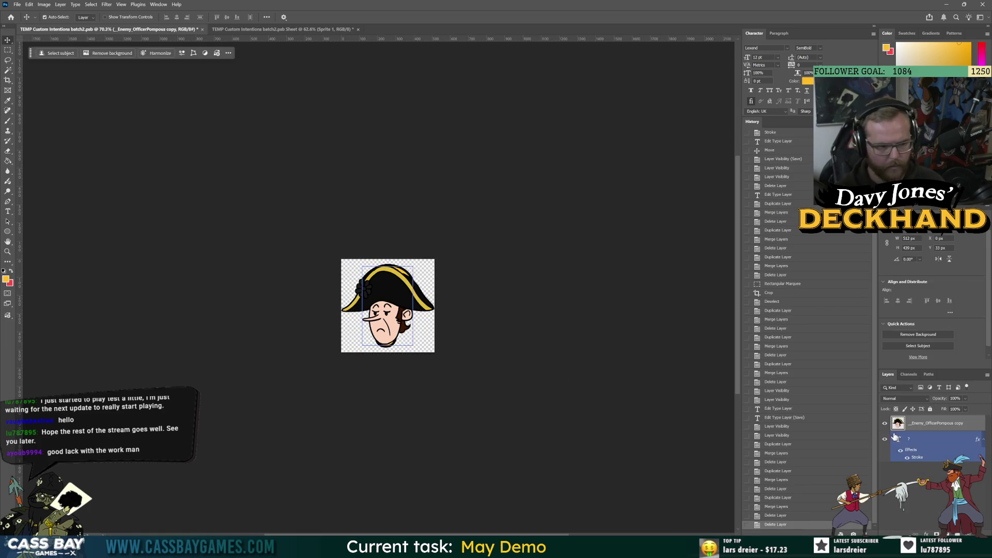
key(ctrl+z)
key(ctrl+j)
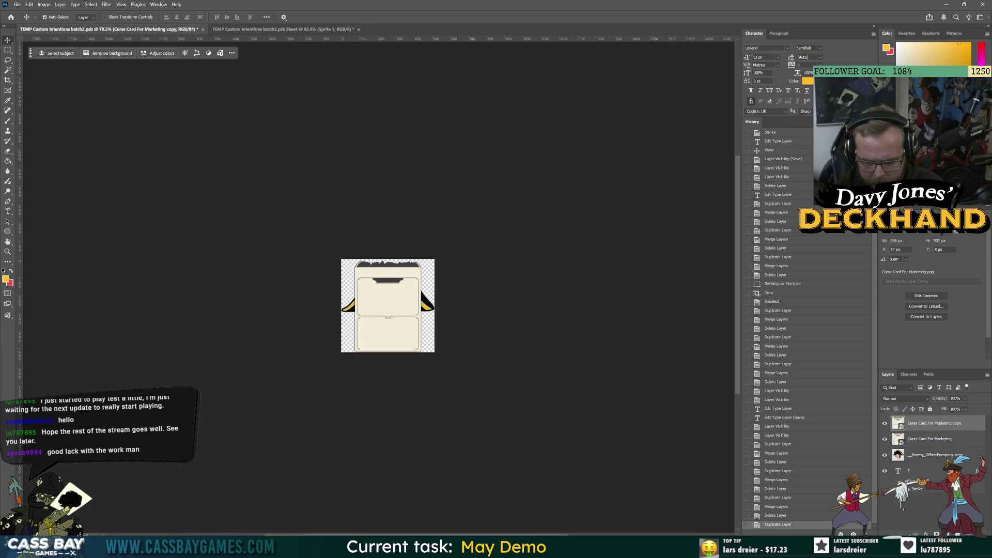
key(ctrl+t)
key(ctrl+minus)
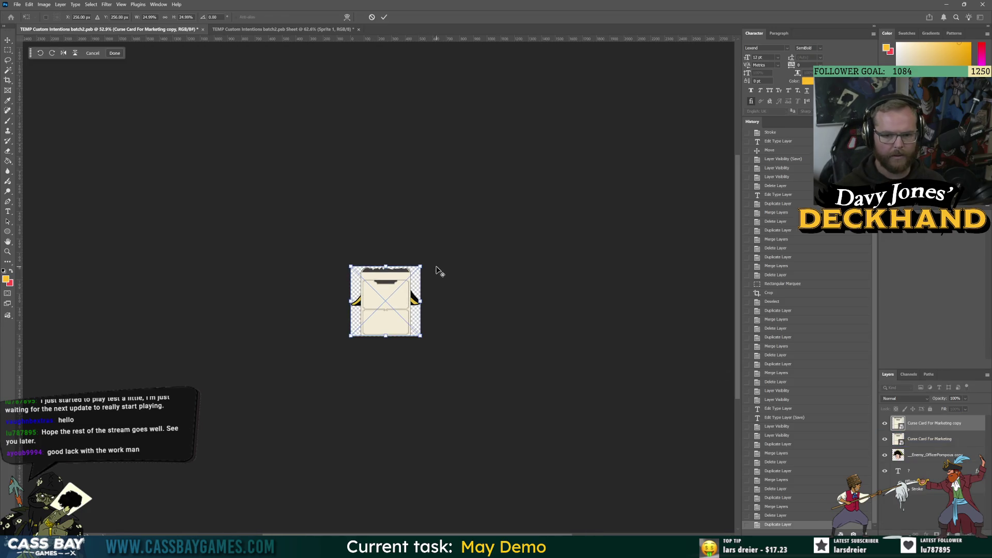
drag(900, 425, 899, 485)
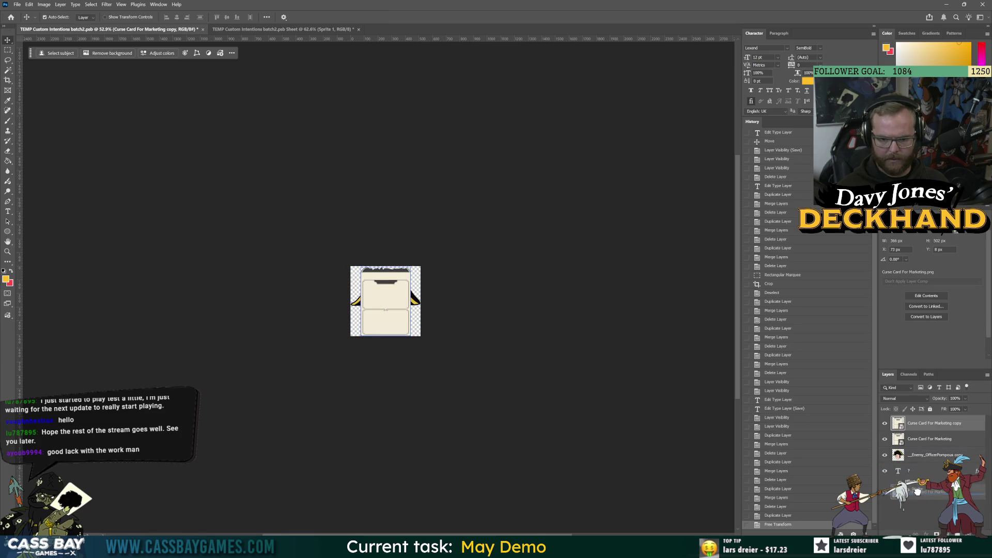
- Scale the original curse card to about 19% and position it over the officer portrait
ctrl+click(388, 296)
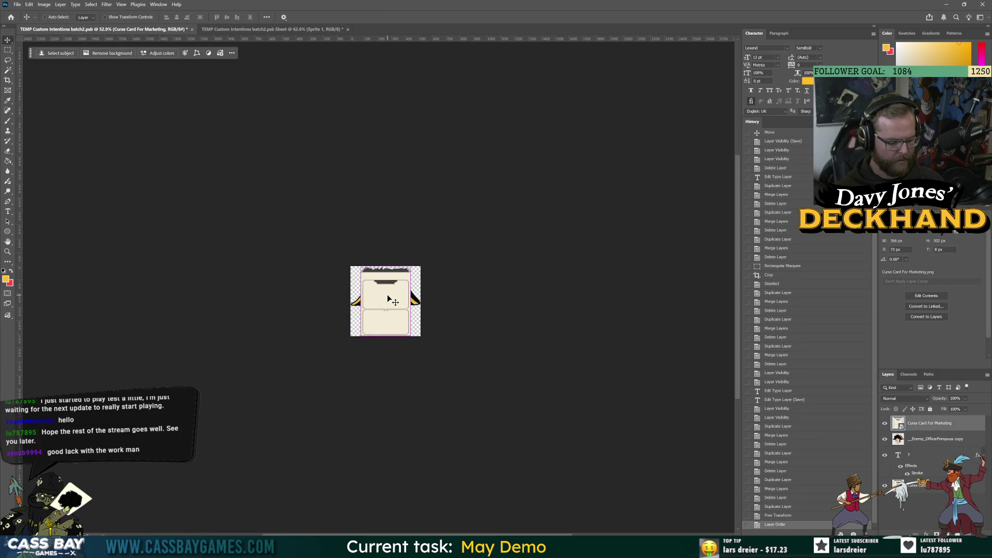
key(ctrl+t)
mouse_move(421, 265)
mouse_down()
mouse_move(430, 261)
mouse_move(398, 277)
mouse_up()
drag(376, 310, 378, 308)
key(Return)
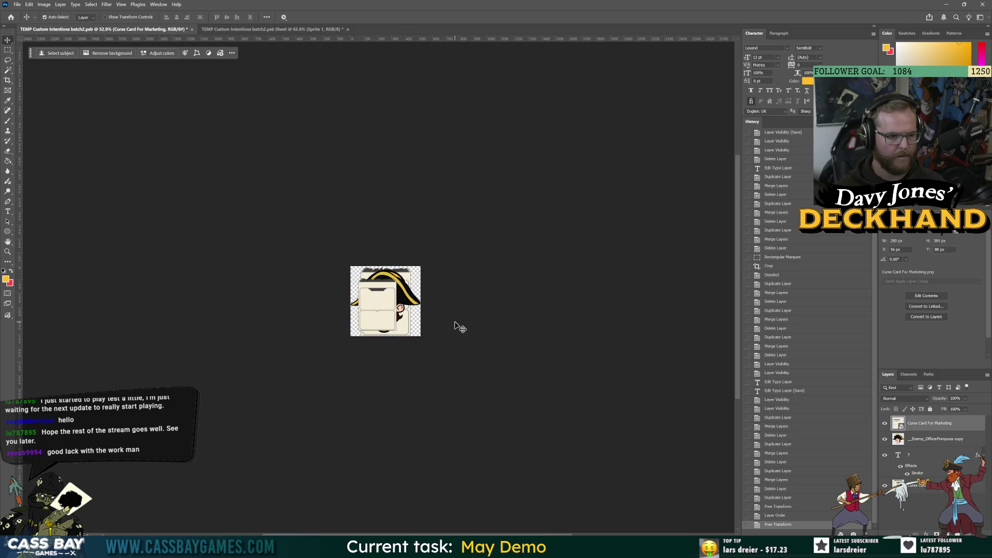
- Bring File Explorer forward and open the game project's Assets folder
key(alt+Tab)
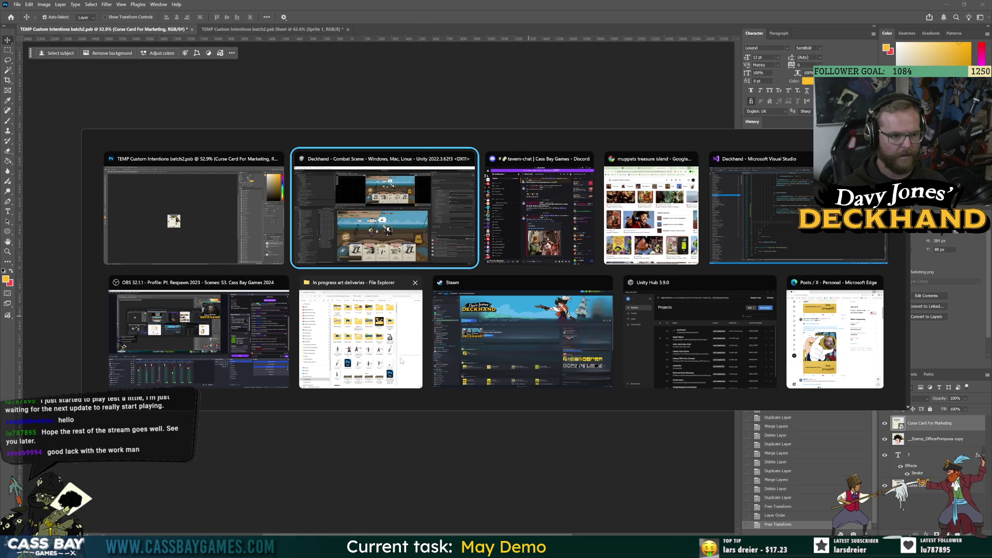
click(362, 320)
click(455, 189)
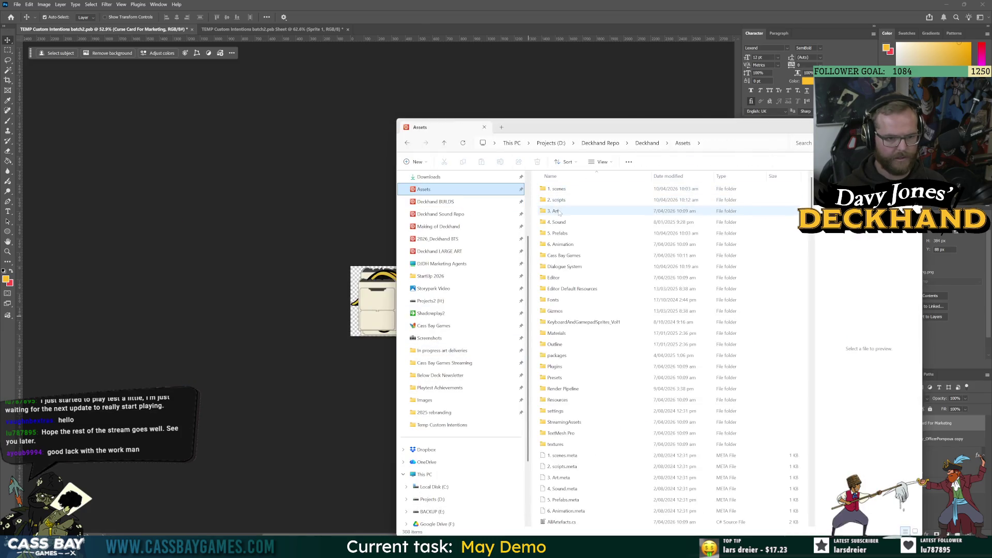
- Browse UI Art > Status Icons, then the misc folder, and return to Unity
double_click(554, 356)
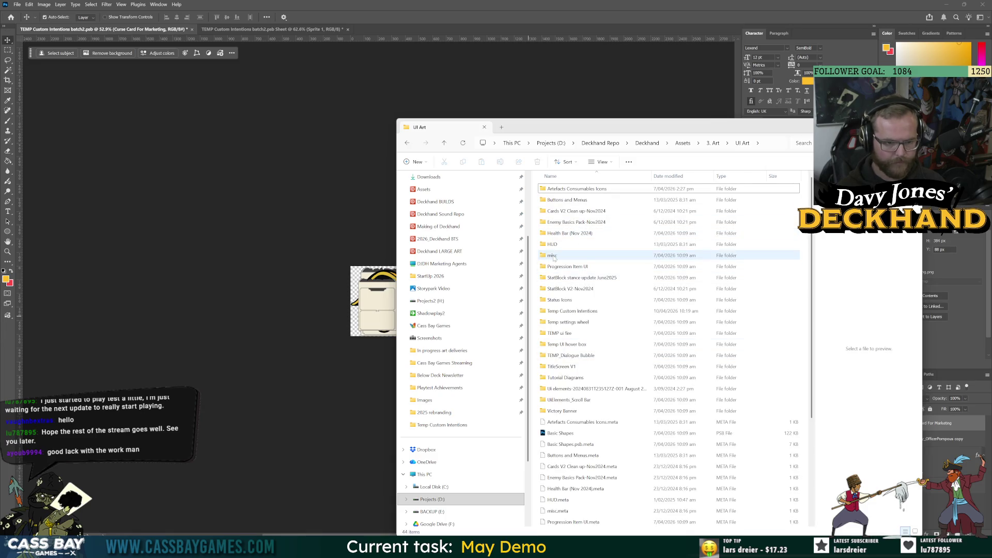
double_click(568, 300)
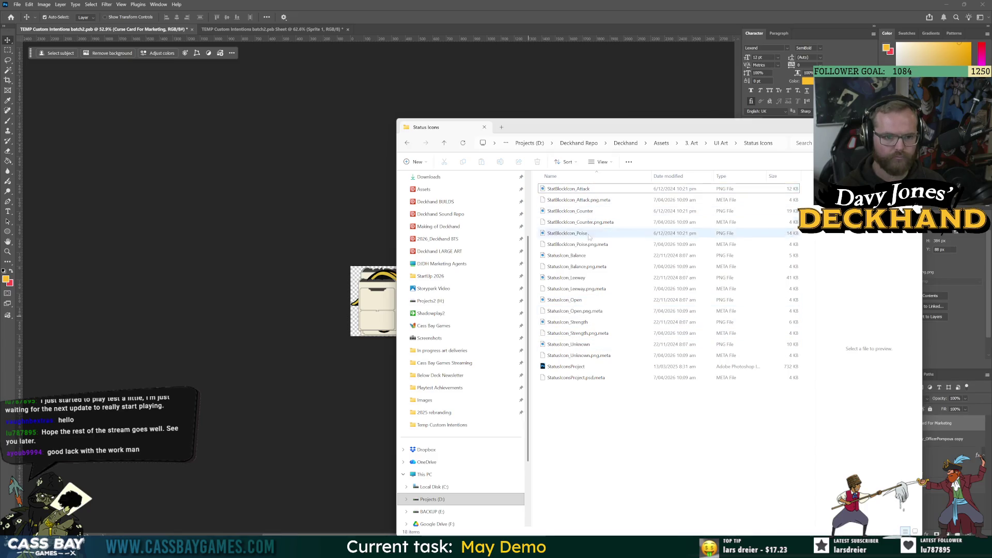
click(718, 144)
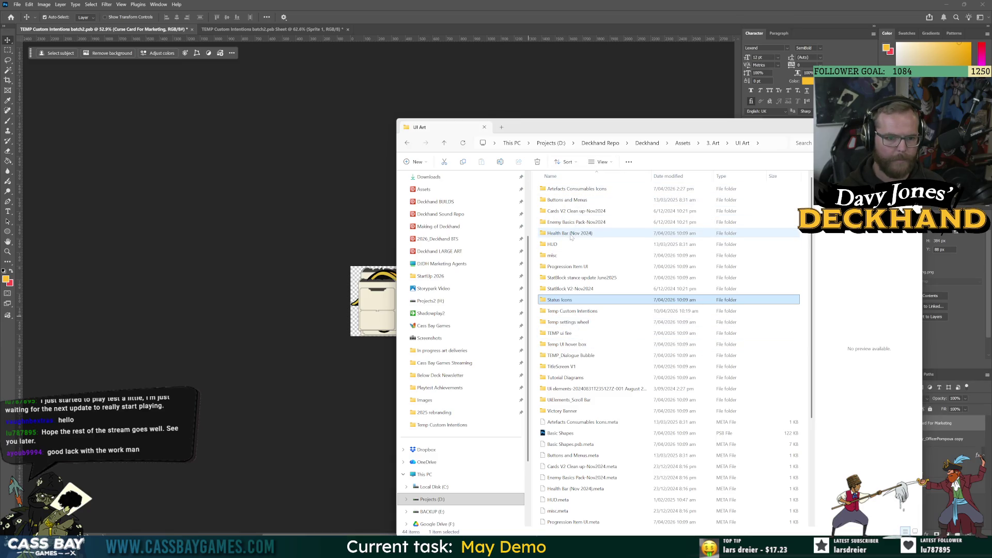
double_click(552, 255)
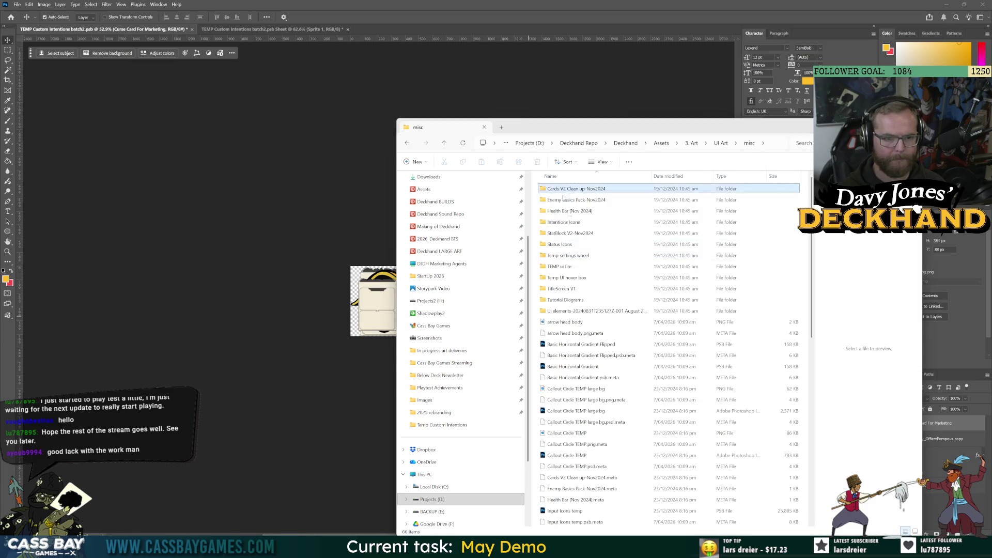
key(alt+Tab)
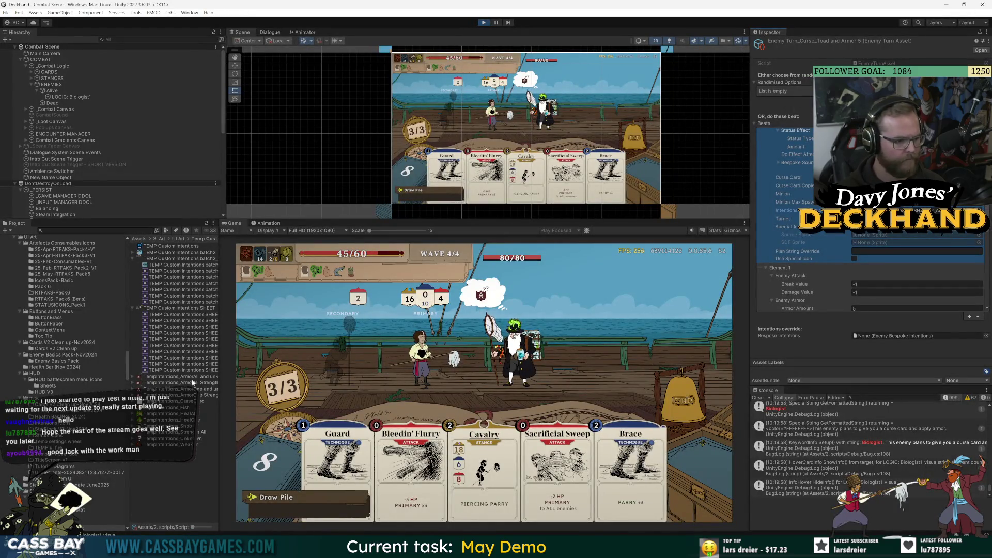
- Reveal the TempIntentions_ArmorOne Strength texture in File Explorer via Show in Explorer
click(170, 395)
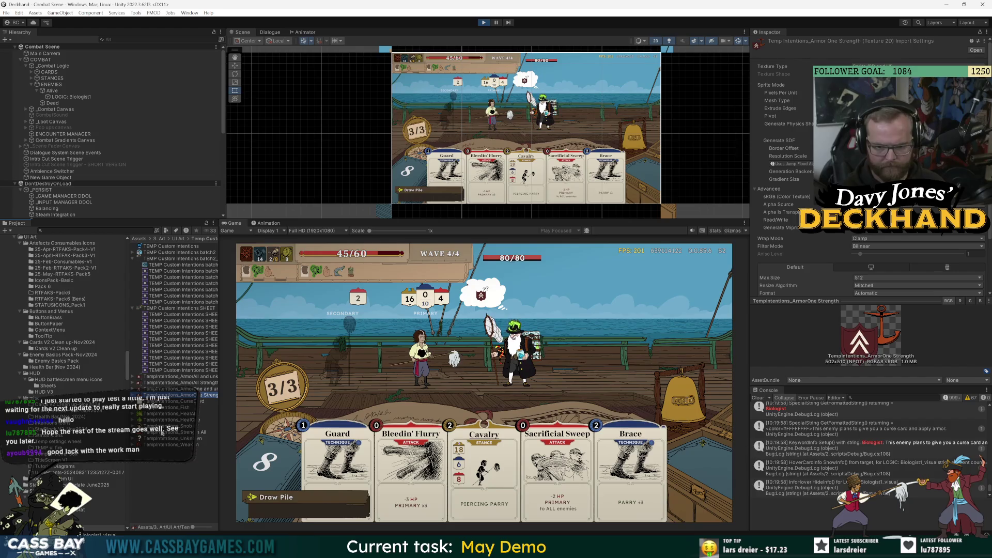
right_click(153, 395)
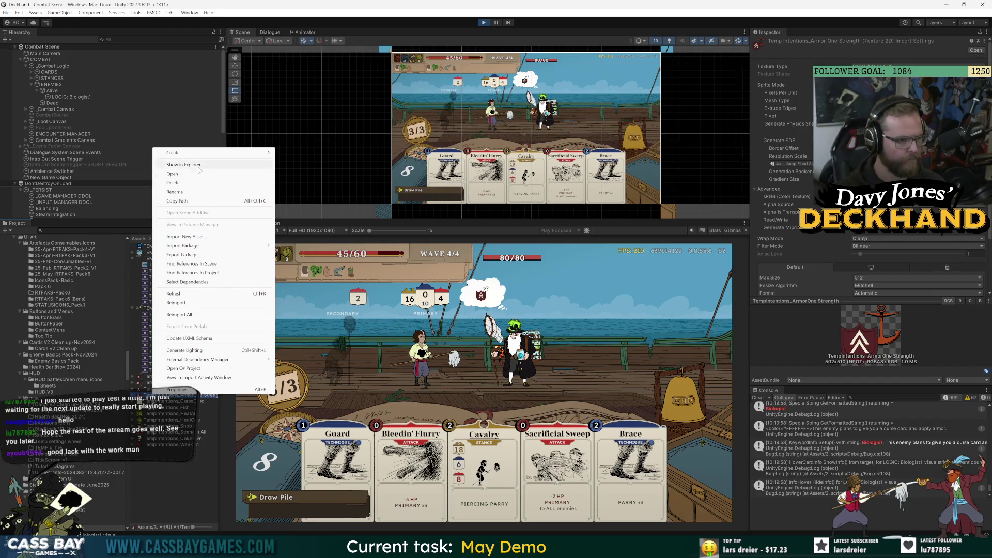
click(184, 164)
click(649, 263)
click(649, 328)
click(566, 266)
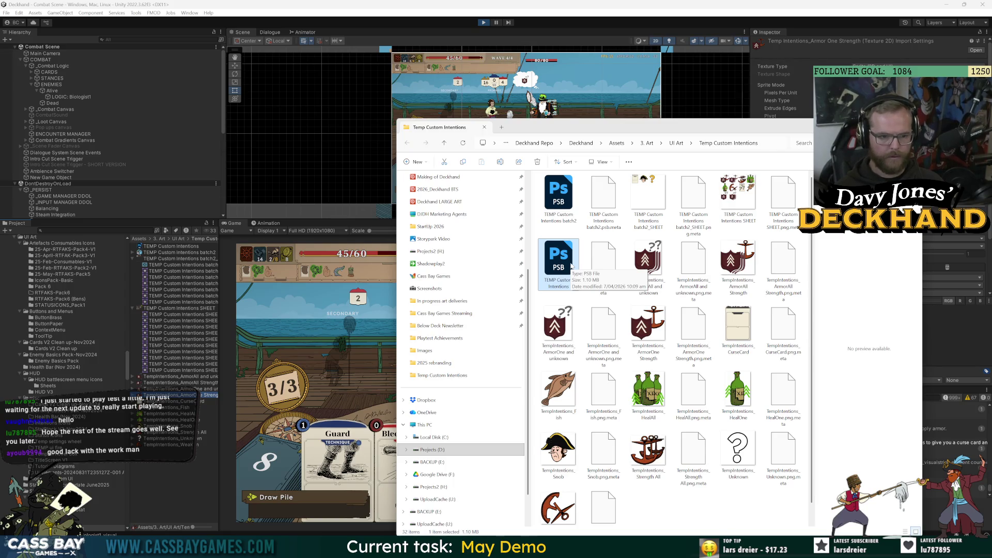
- Open TEMP Custom Intentions.psb in Photoshop and make the ArmorOne Strength layer visible
double_click(572, 266)
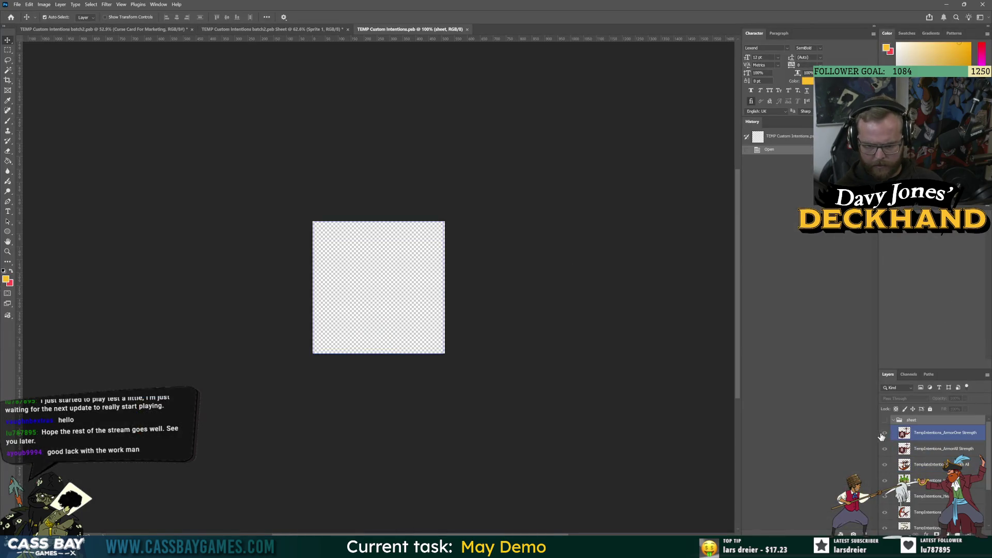
click(885, 434)
click(884, 434)
click(885, 434)
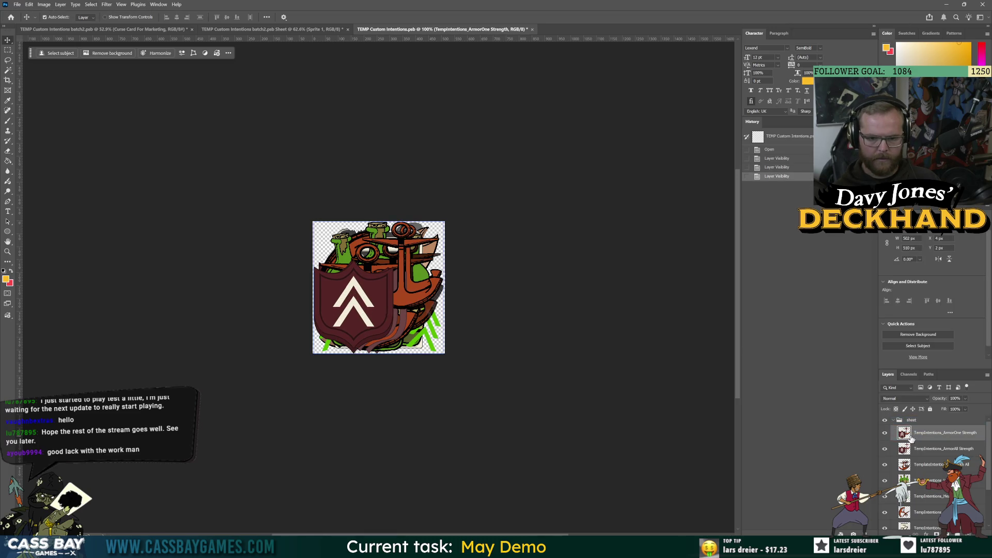
- Check the ArmorOne Strength layer, then move File Explorer up to the UI Art folder
mouse_move(911, 438)
mouse_down()
mouse_move(930, 497)
mouse_move(923, 529)
mouse_move(905, 411)
mouse_move(925, 432)
mouse_up()
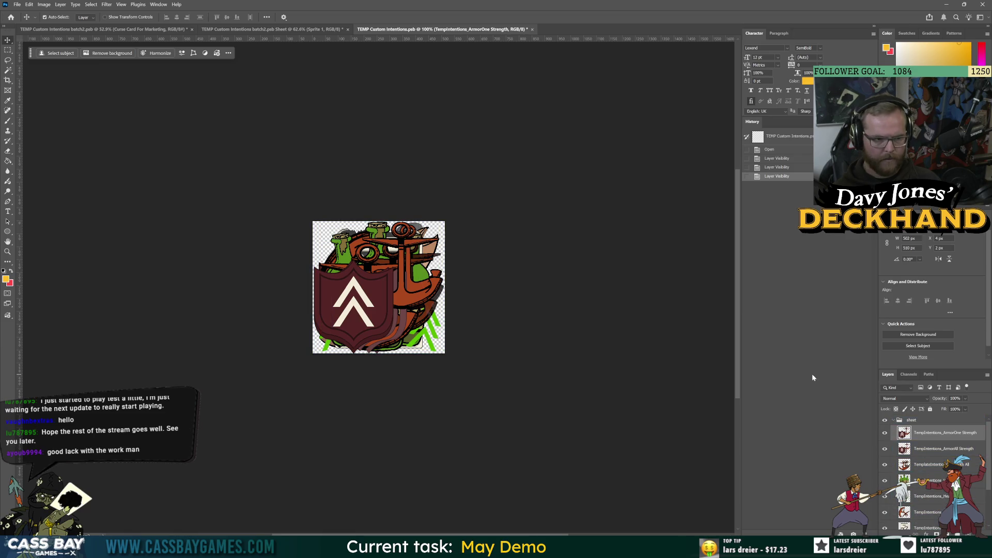
key(alt+Tab)
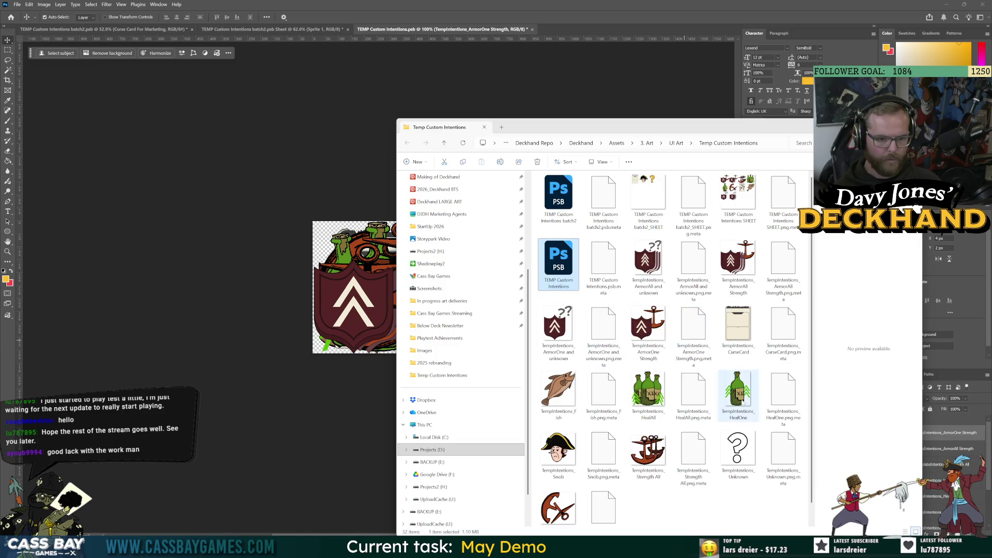
key(alt+Tab)
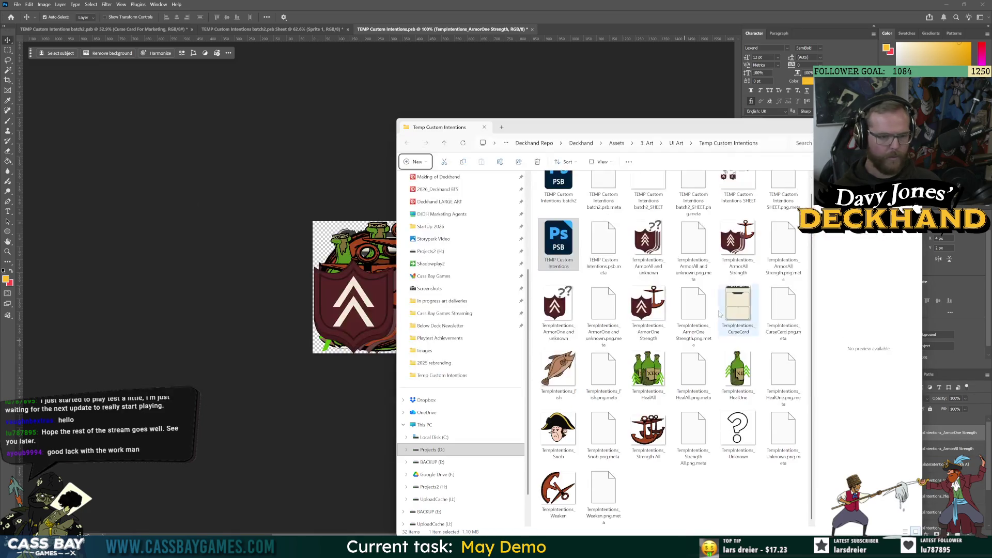
click(671, 143)
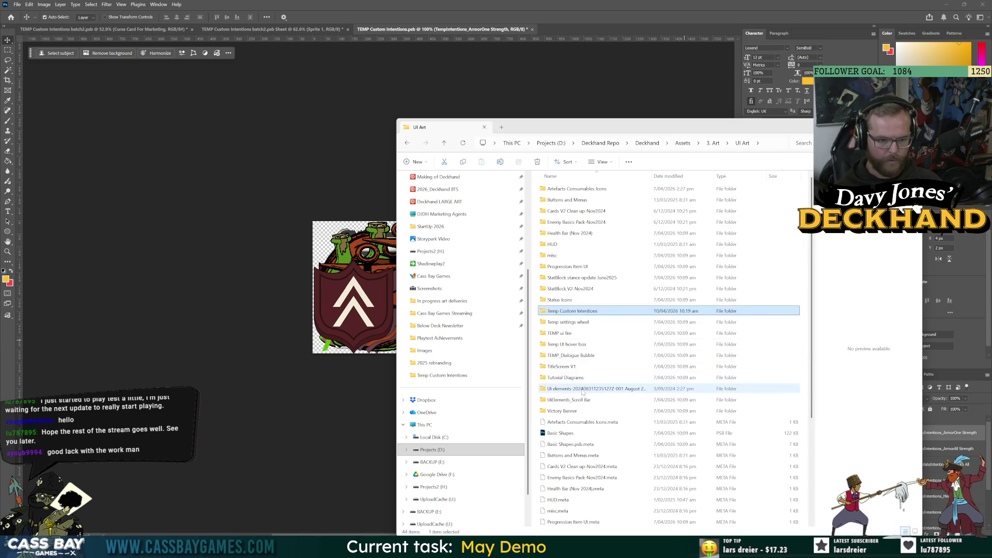
key(alt+Tab)
key(alt+Tab)
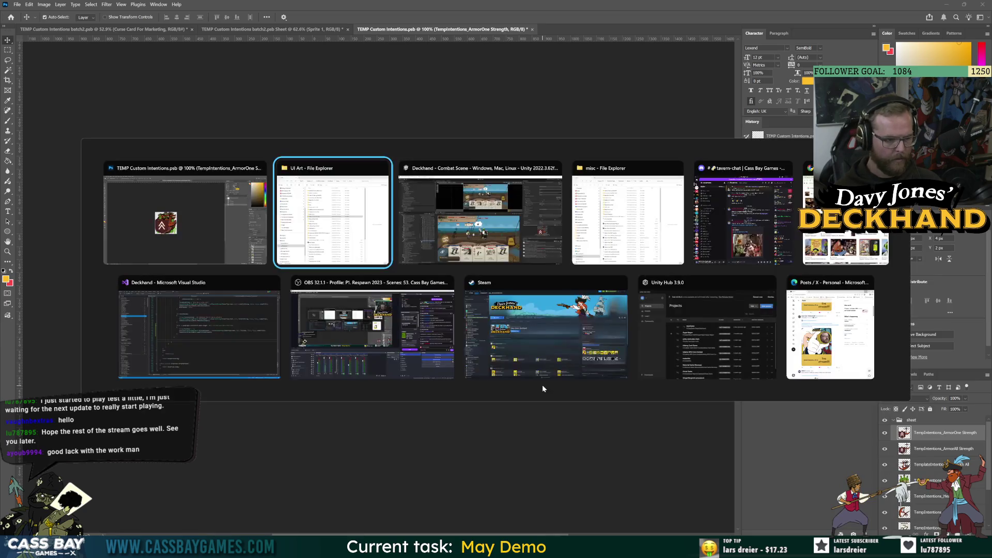
key(alt+Tab)
- In Unity, widen the Project panel, check the ArmorOne/ArmorAll textures, and go up to UI Art
click(154, 377)
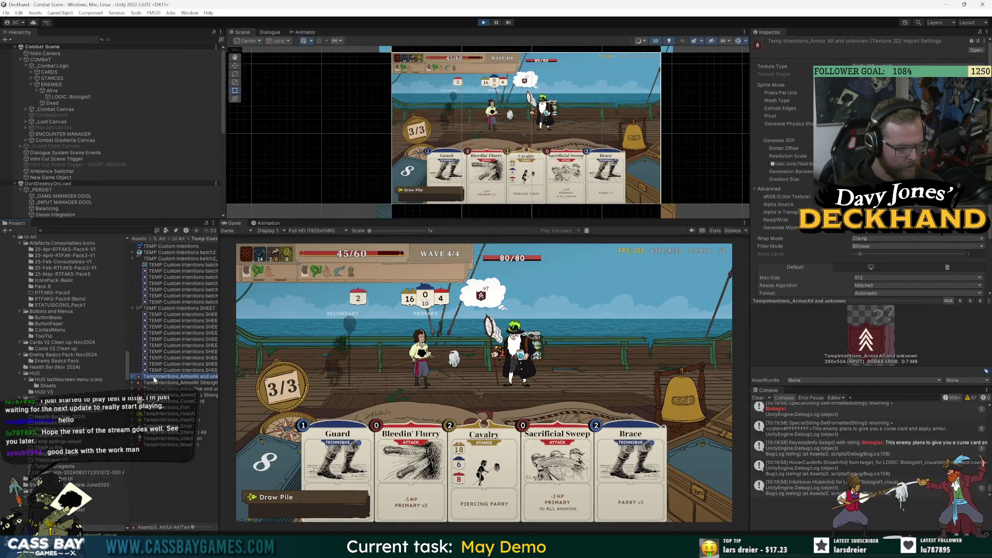
click(155, 388)
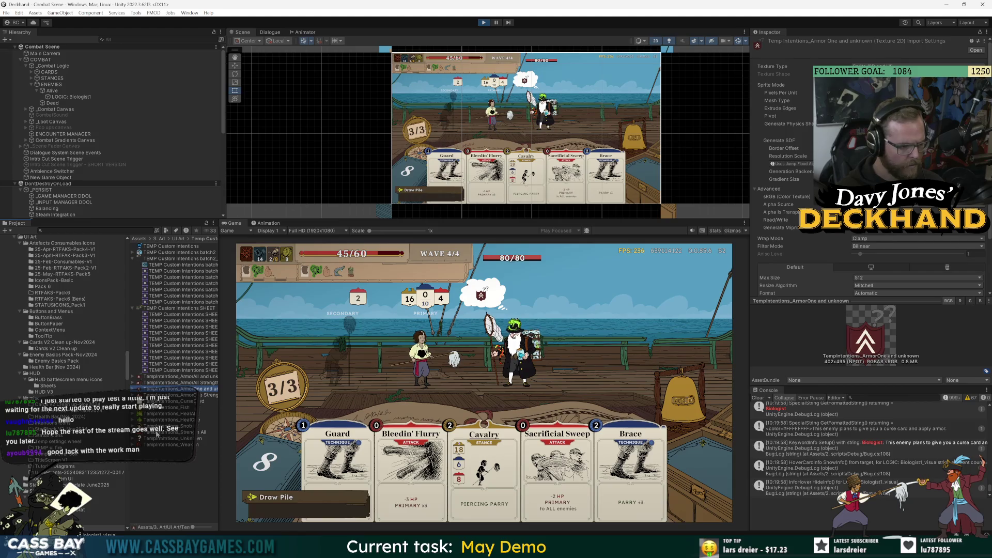
drag(220, 396, 339, 396)
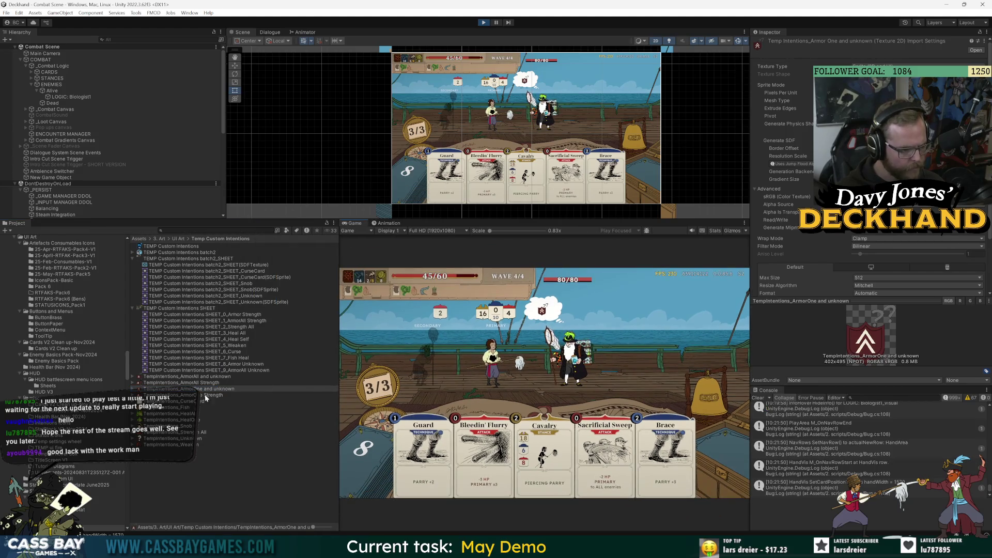
click(181, 383)
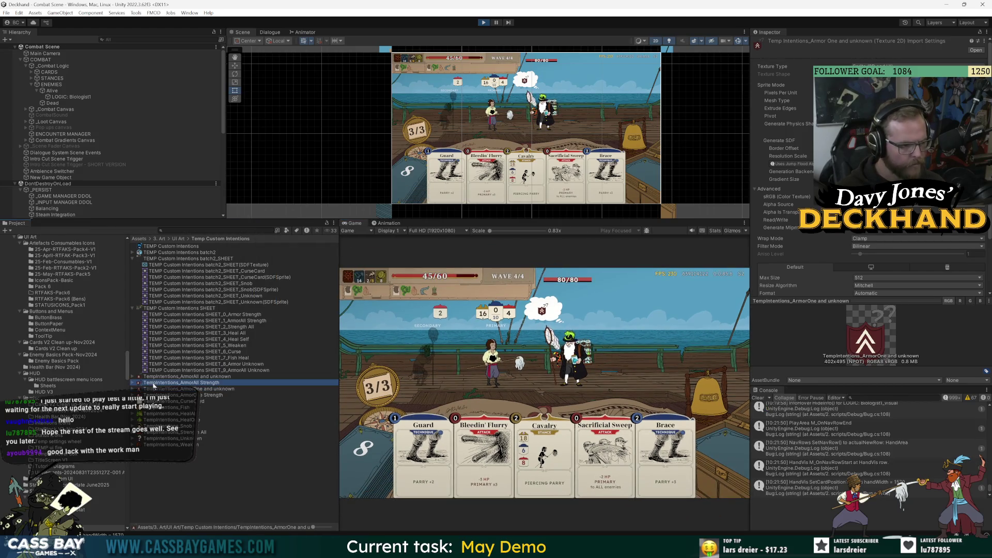
click(179, 239)
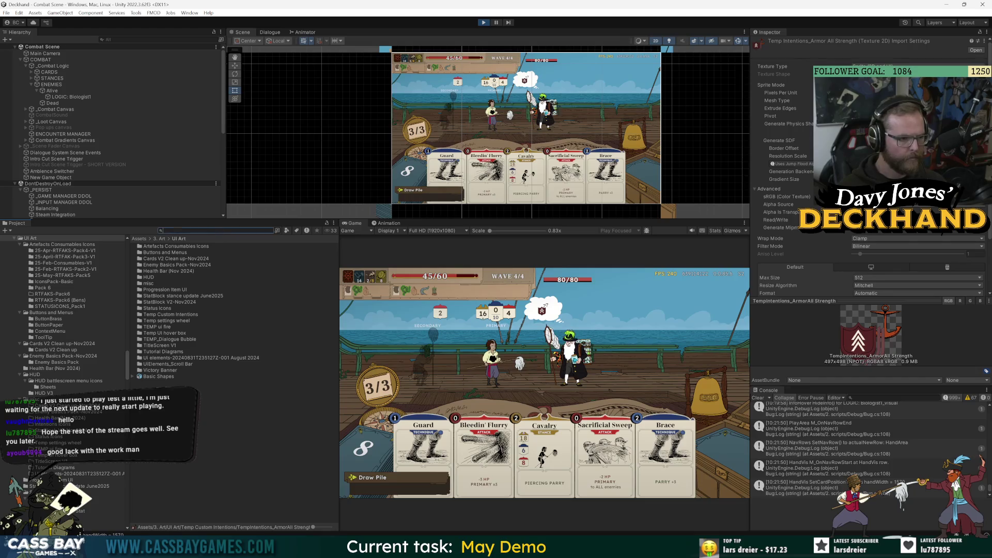
- Search 'armo' and reveal the Enemy ArmourUp icon in its Enemy Basics Pack folder
text(armo)
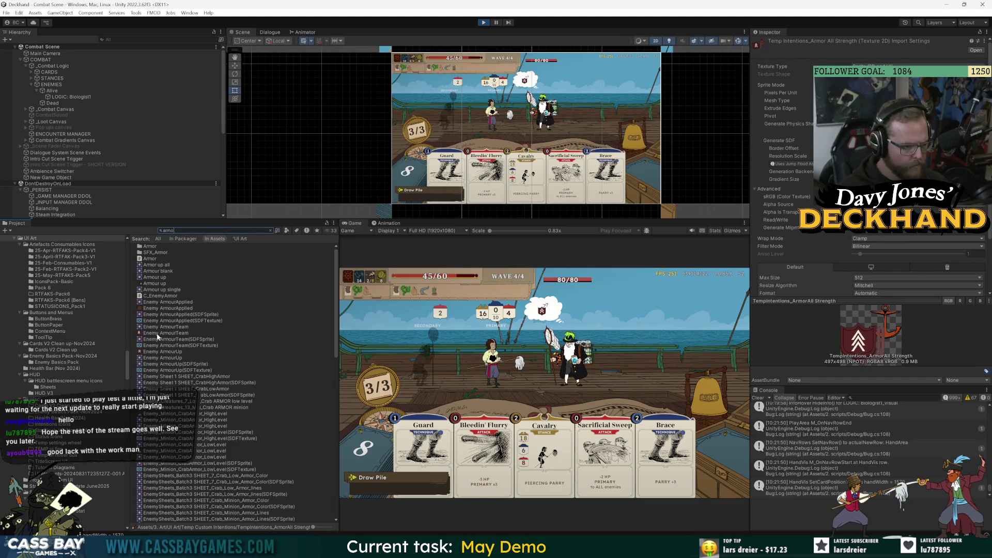
click(167, 333)
click(161, 352)
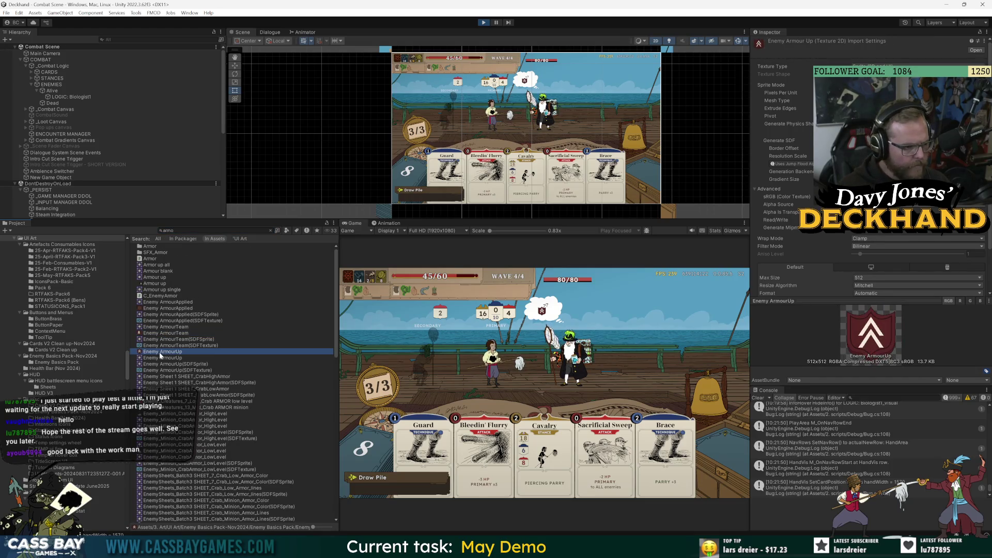
right_click(160, 355)
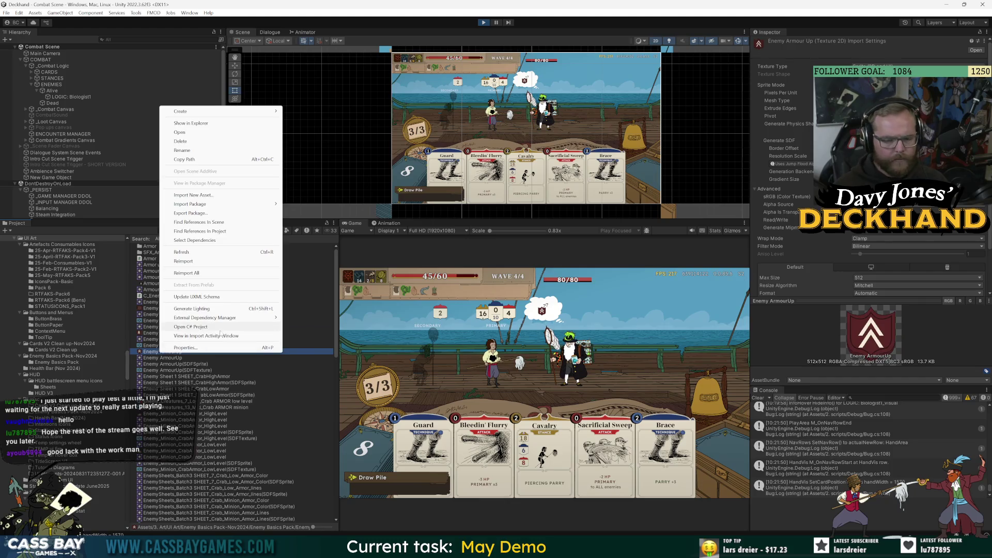
click(206, 124)
click(743, 196)
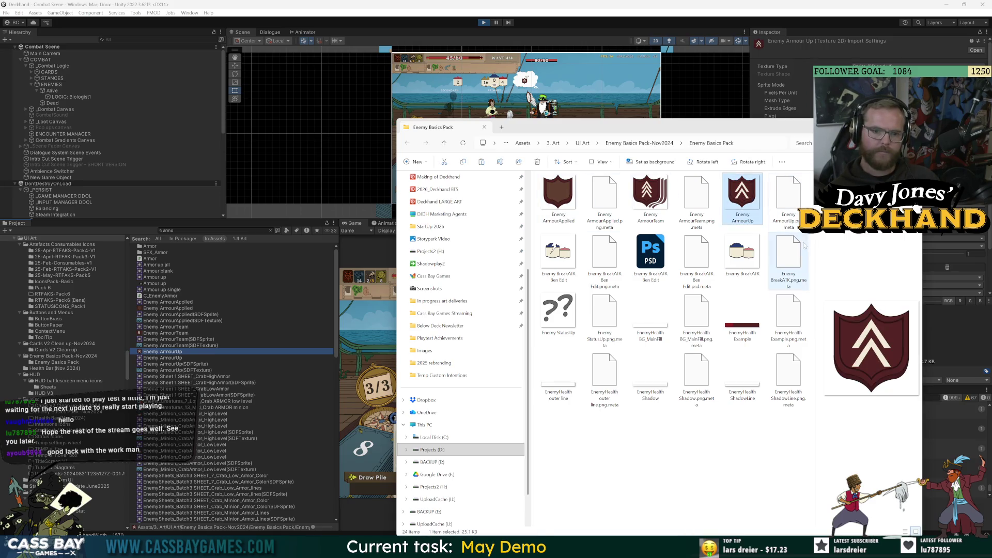
key(alt+Tab)
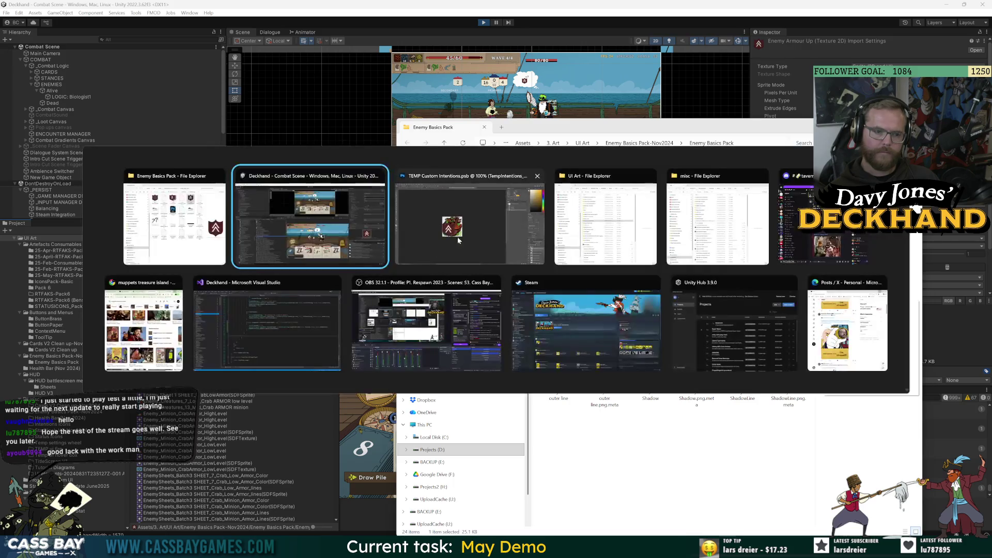
- Drop the Enemy ArmourUp shield PNG into the curse card document and scale it to about 73%
click(260, 32)
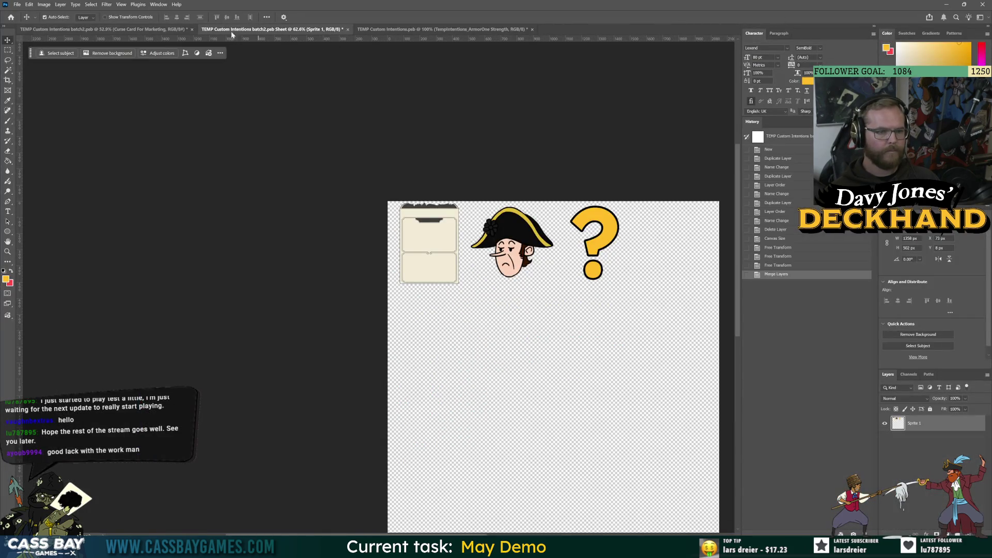
key(ctrl+shift+Tab)
key(alt+Tab)
drag(743, 199, 372, 305)
drag(388, 244, 406, 308)
key(Return)
- Arrange the shield above the curse card and reposition both on the canvas
mouse_move(924, 424)
mouse_down()
mouse_move(886, 456)
mouse_move(886, 501)
mouse_up()
scroll(408, 289, up, 3)
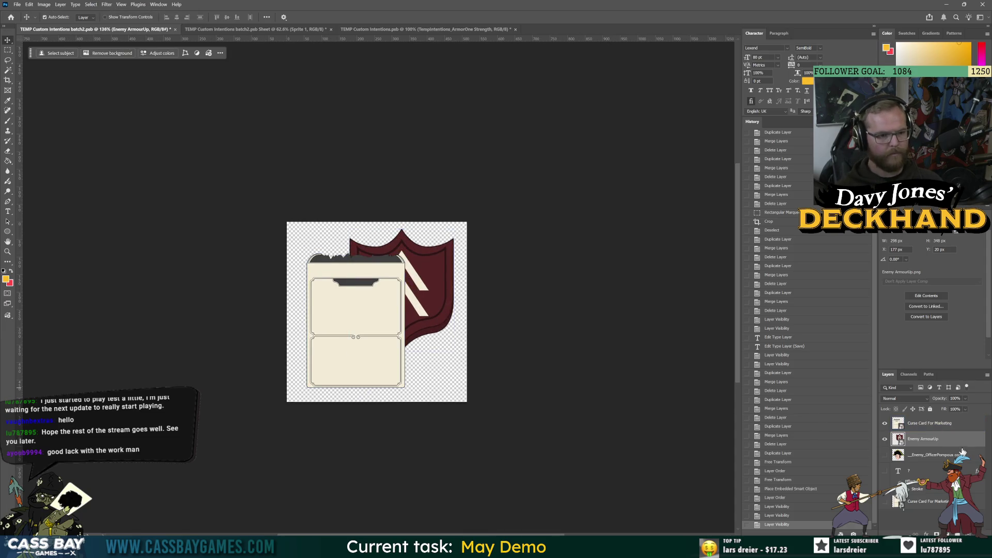
click(334, 312)
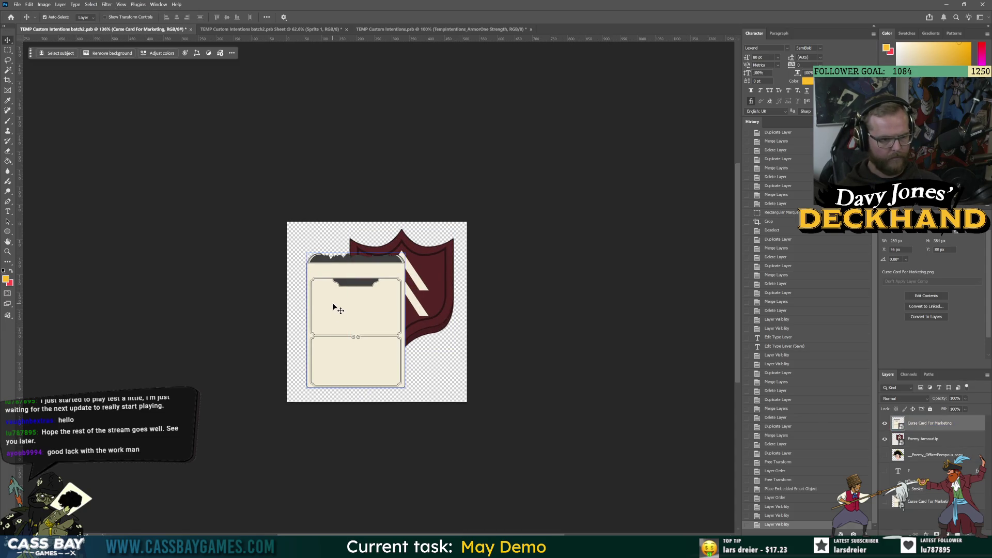
drag(334, 309, 384, 281)
drag(930, 439, 910, 428)
drag(428, 299, 373, 341)
click(925, 504)
click(886, 502)
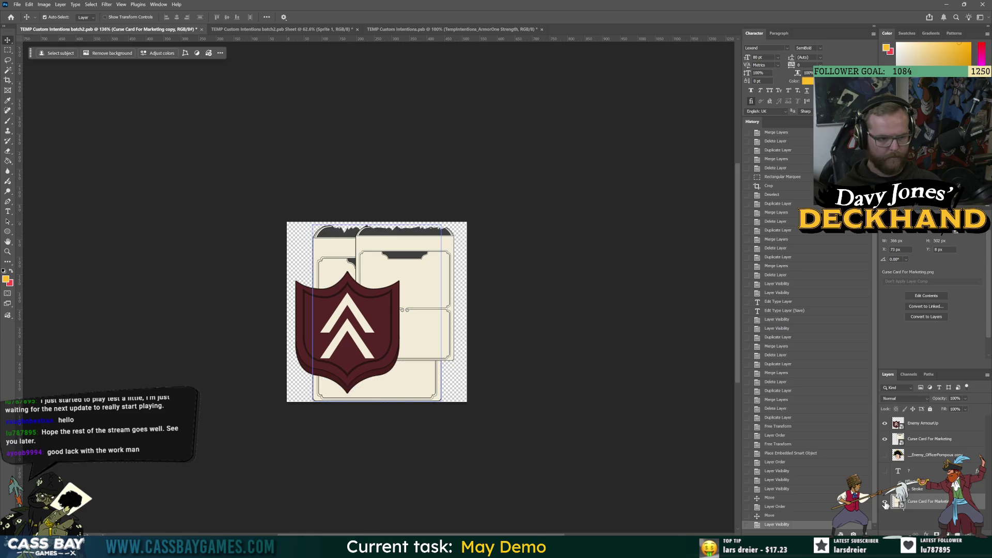
click(886, 503)
click(926, 424)
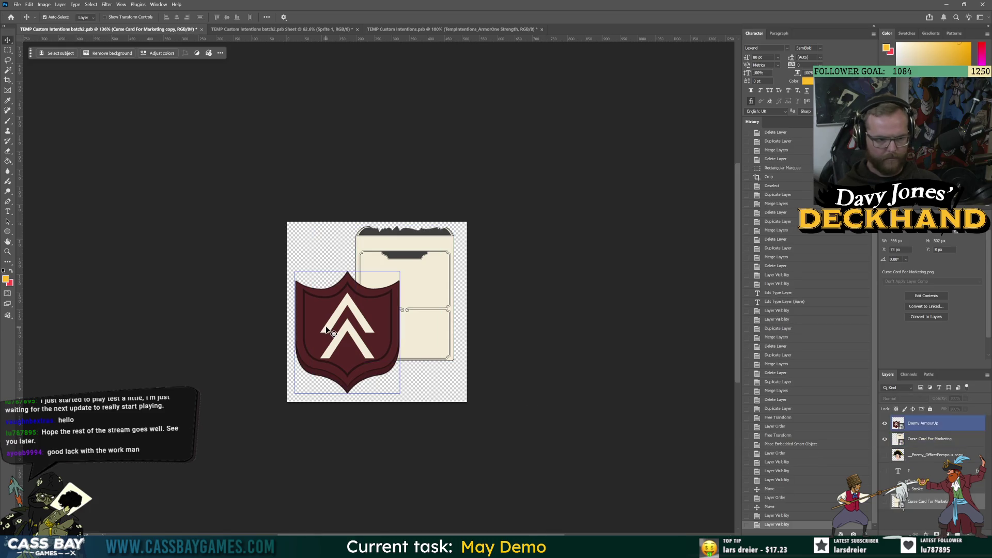
key(Down)
key(Down)
key(Down)
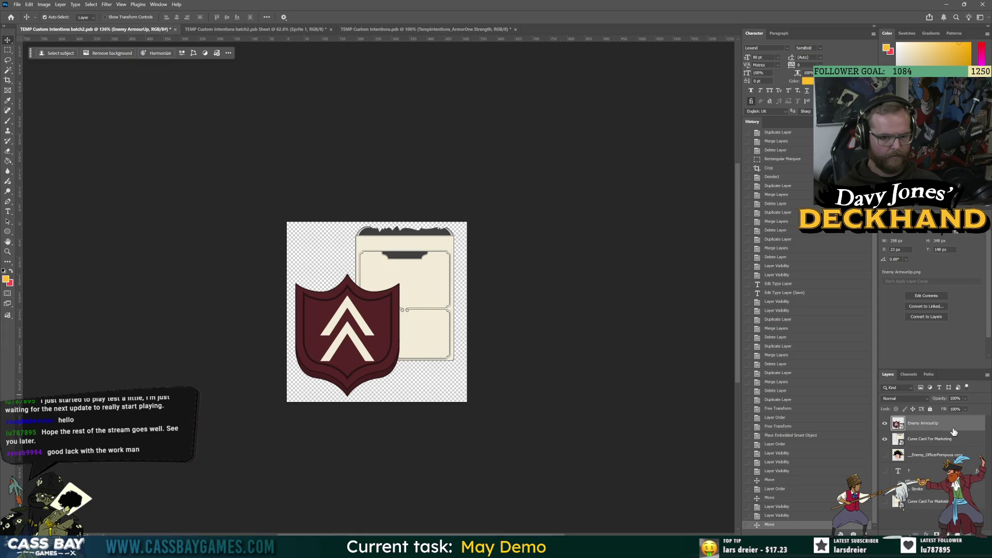
- Merge shield and card into a layer named 'armor and curse', move it to the bottom, and re-show the other layers
ctrl+click(930, 439)
right_click(931, 439)
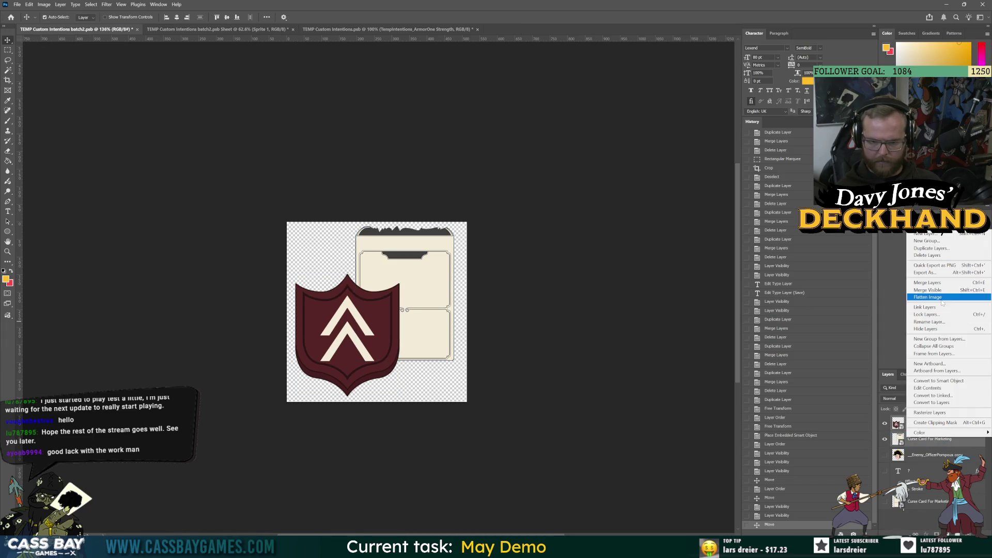
click(929, 282)
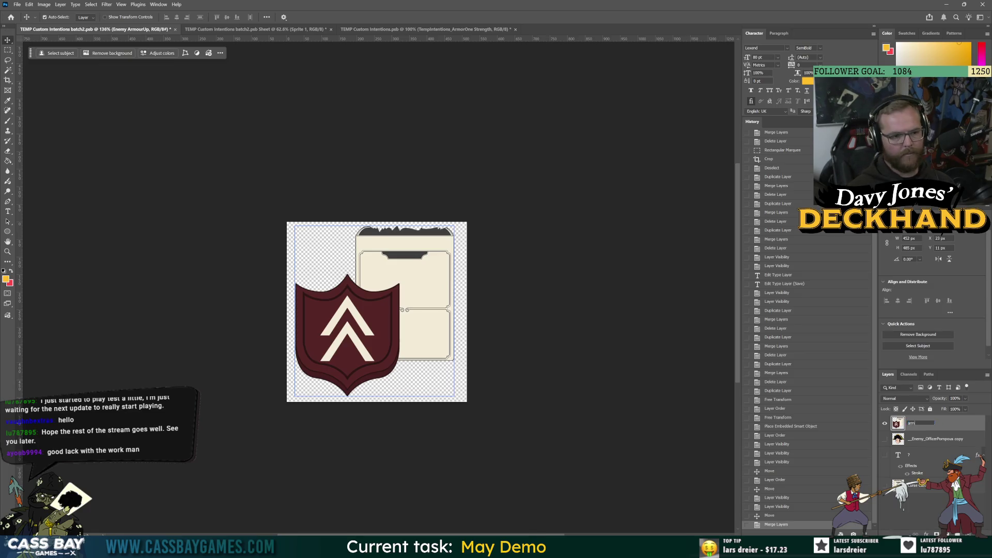
text(rse)
key(Return)
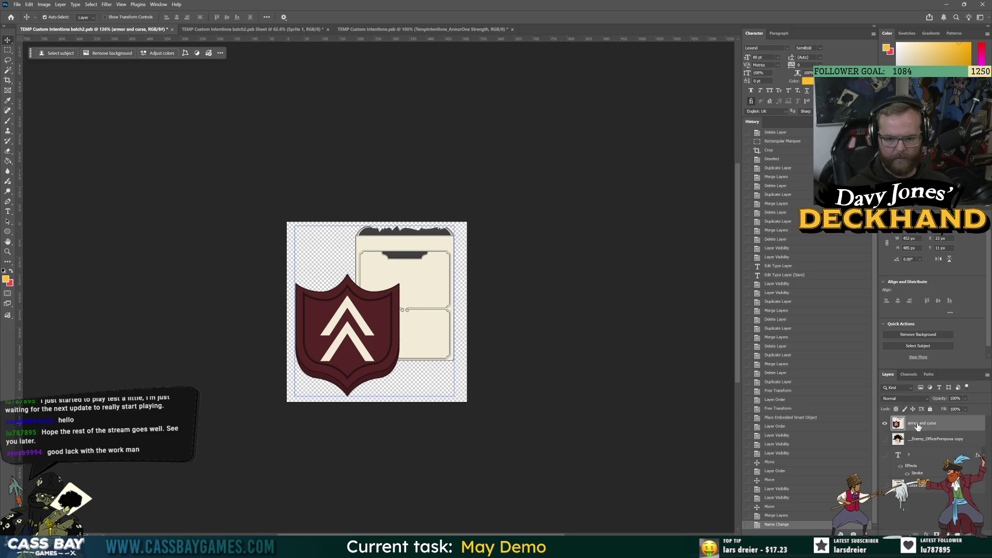
drag(925, 423, 925, 491)
click(885, 439)
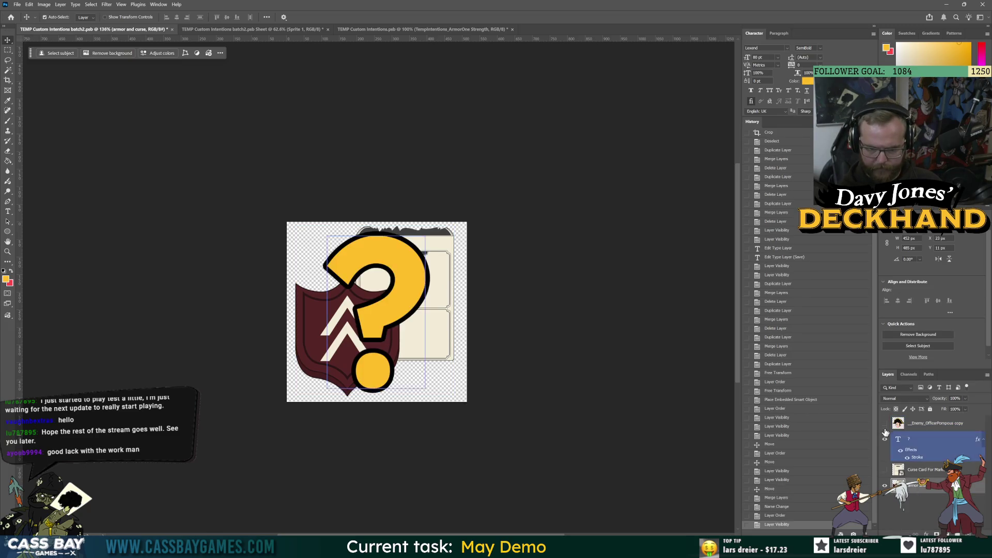
click(885, 423)
click(885, 470)
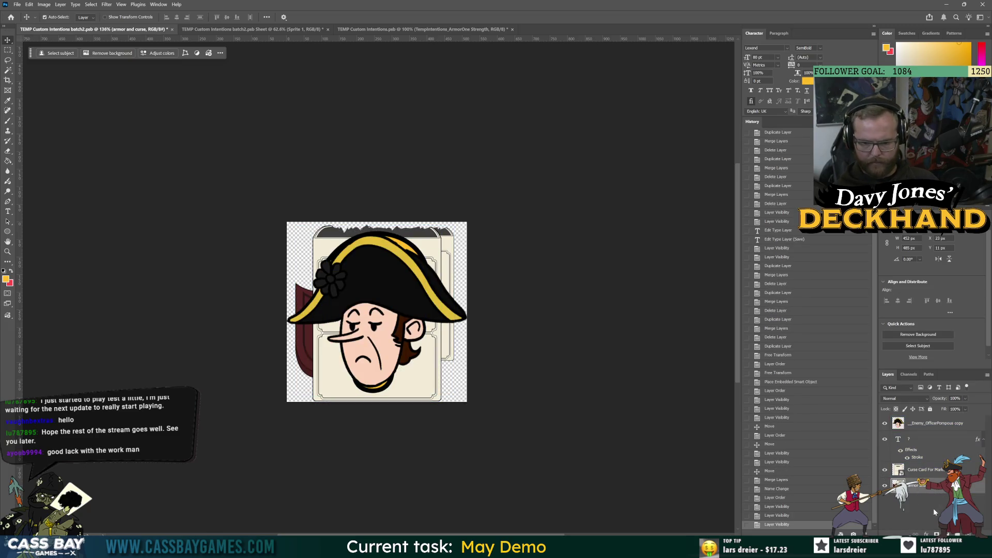
click(942, 495)
- Build a new sprite sheet with the Sprite Sheet Generator 0.6.0 script
click(21, 5)
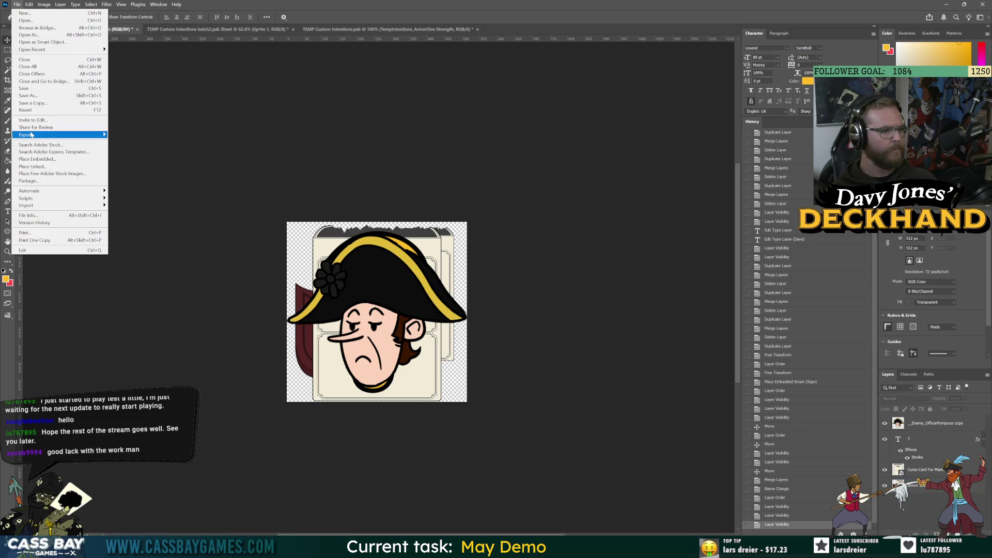
mouse_move(51, 199)
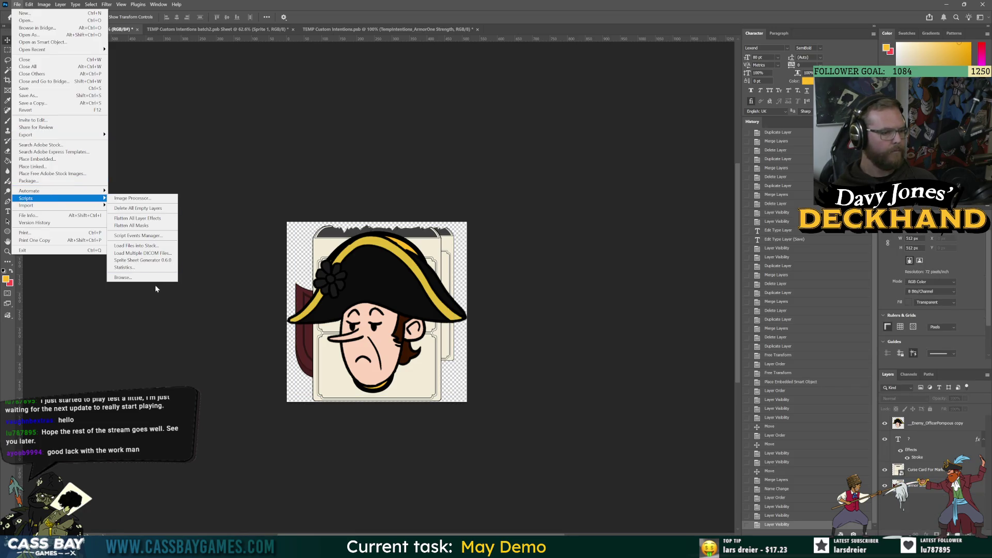
click(143, 260)
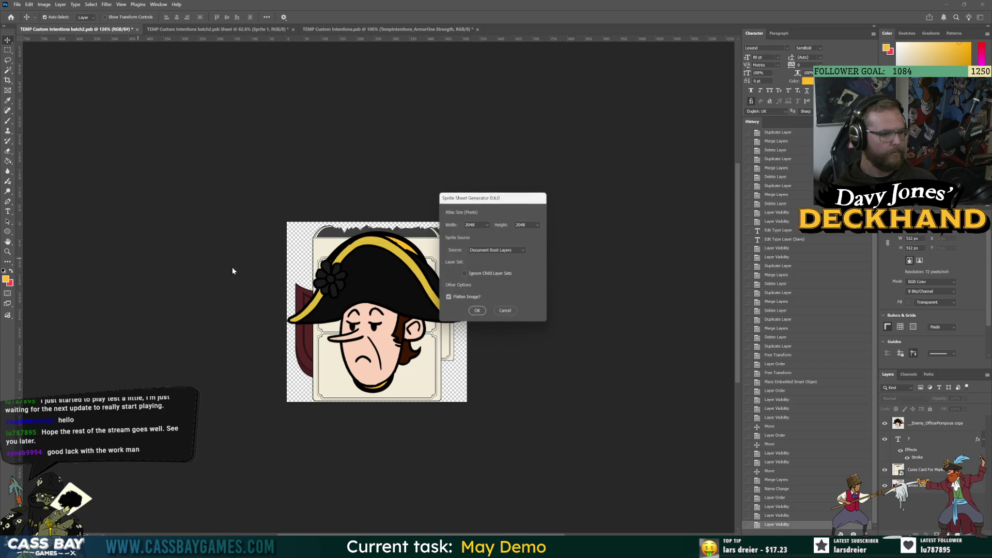
click(478, 312)
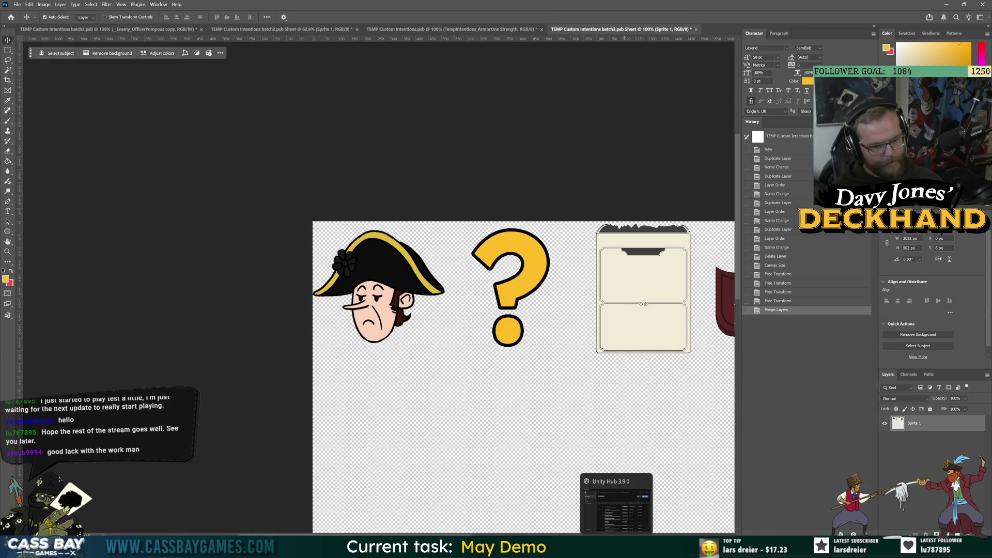
- Save the sheet as PNG, overwriting TEMP Custom Intentions batch2_SHEET.png
click(17, 4)
mouse_move(77, 136)
click(155, 143)
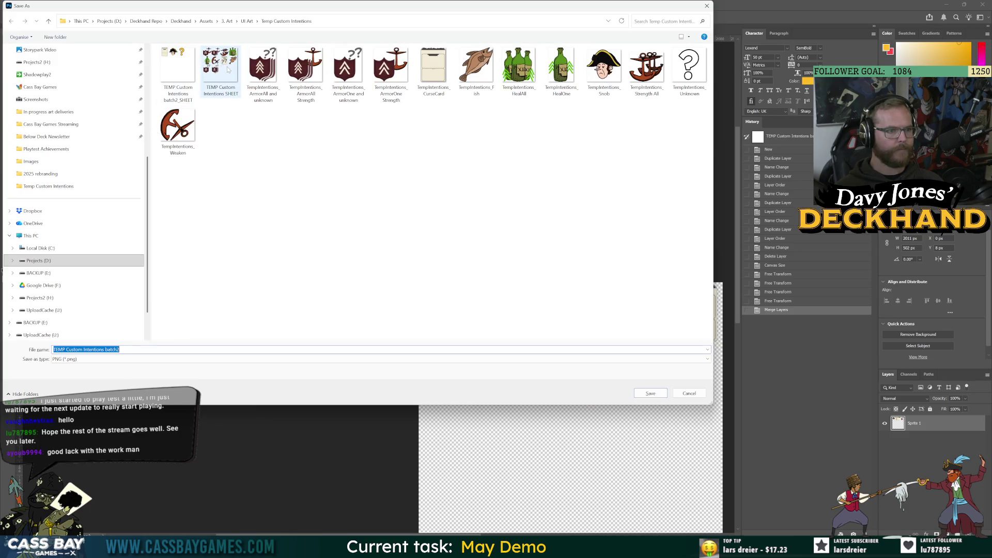
click(519, 275)
key(alt+Tab)
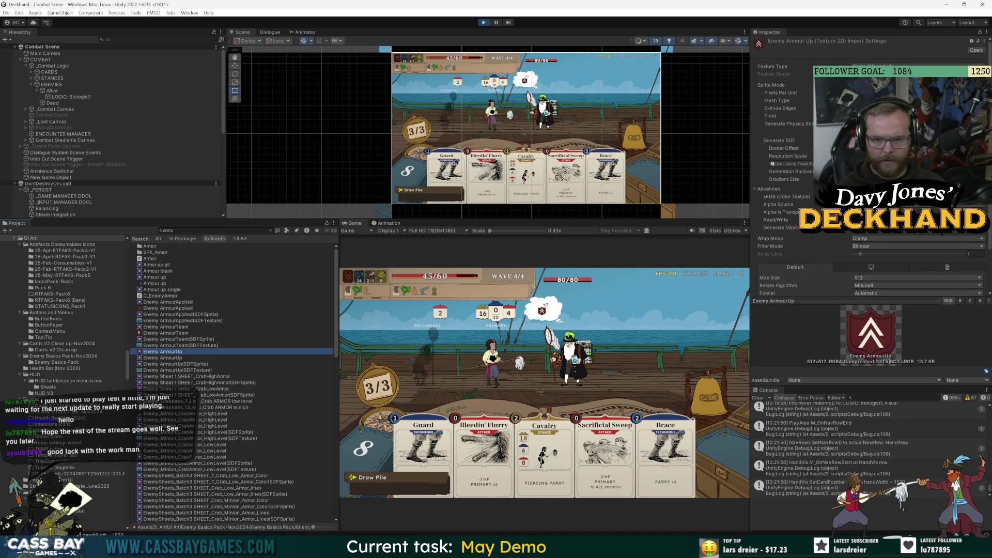
- Go to 3. Art > UI Art > Temp Custom Intentions and open the batch2 sheet in the Sprite Editor
scroll(164, 354, down, 10)
scroll(165, 354, up, 10)
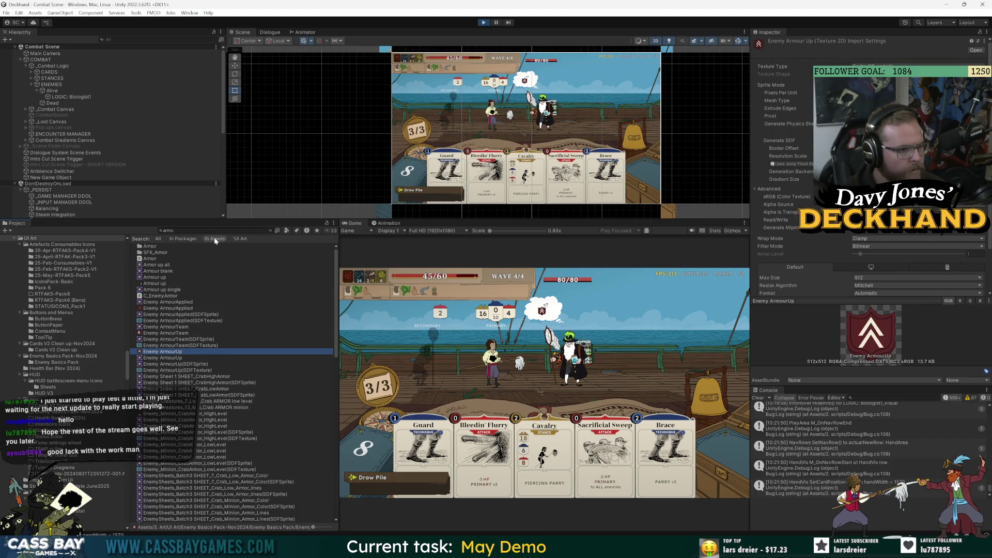
drag(127, 357, 115, 248)
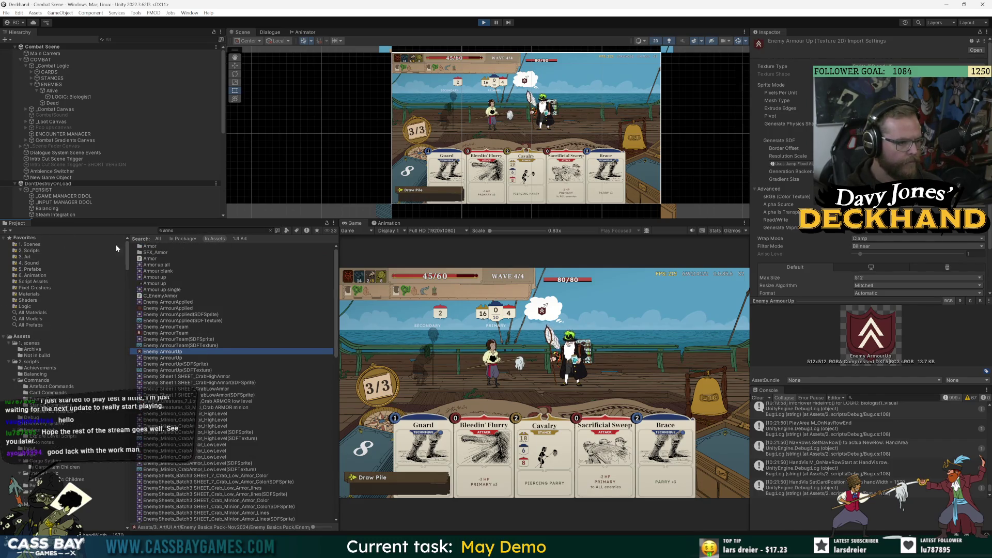
click(29, 257)
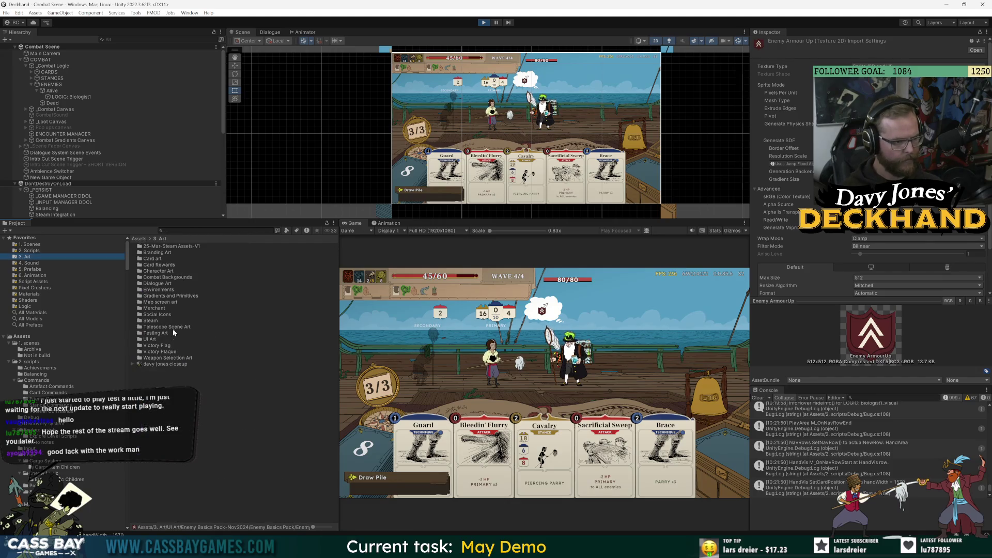
double_click(153, 340)
click(166, 333)
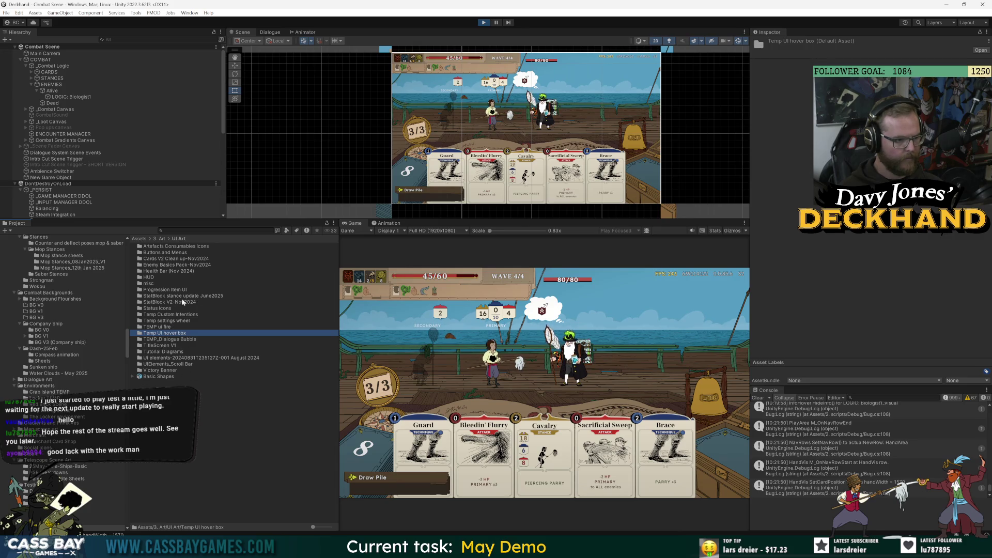
double_click(161, 315)
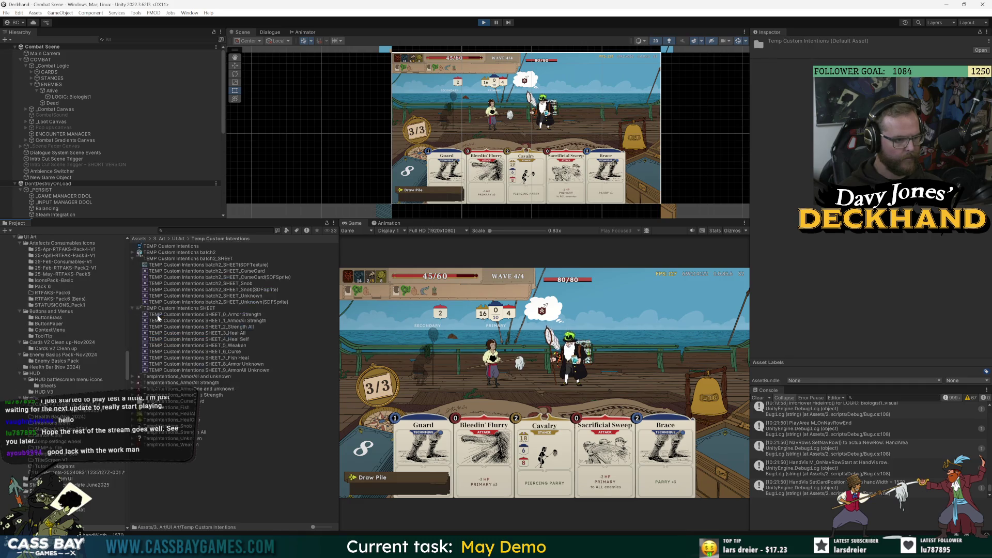
click(133, 252)
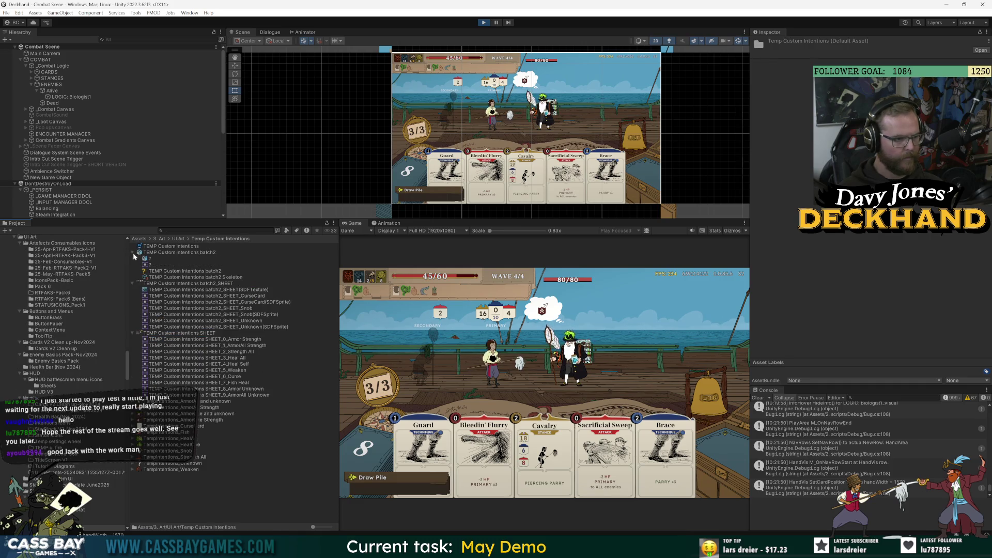
click(158, 253)
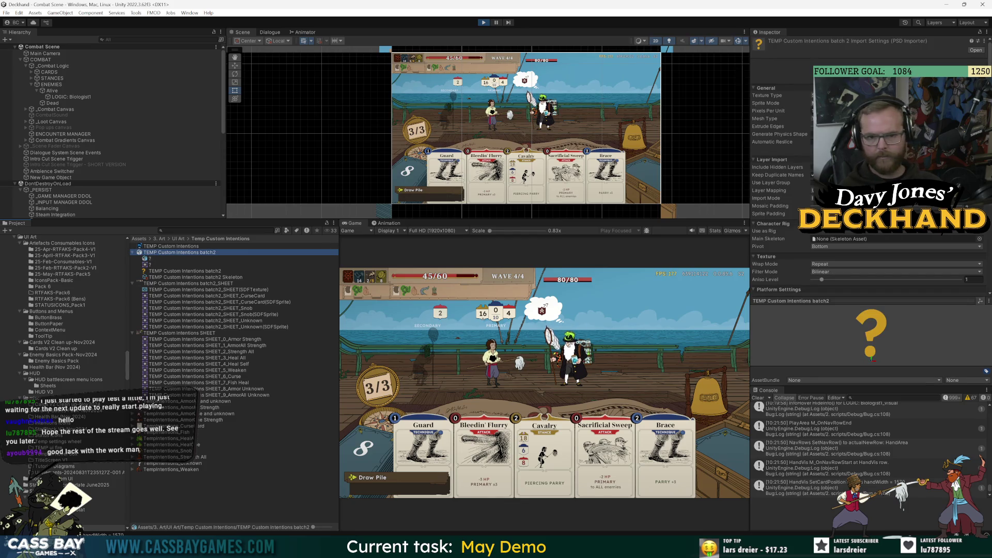
double_click(149, 258)
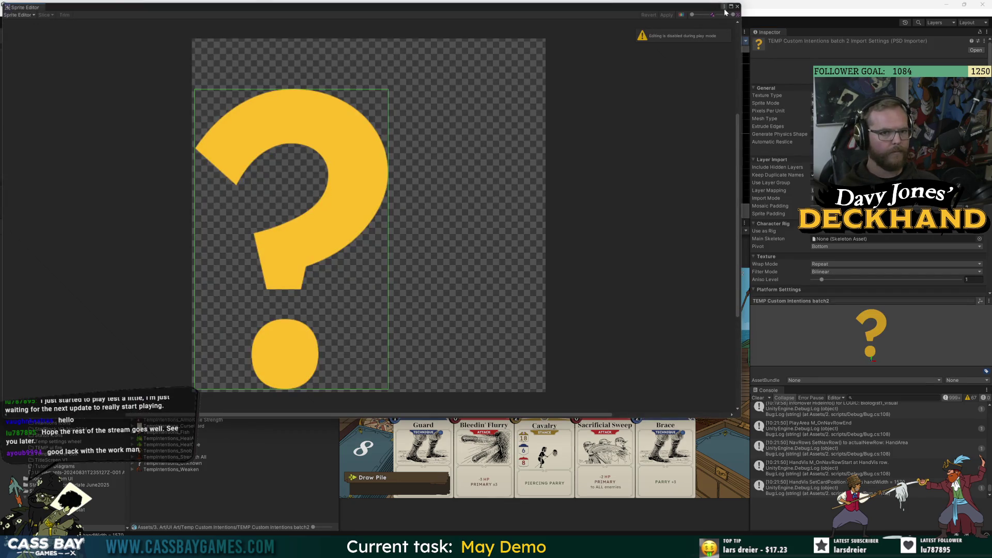
- Reopen the Sprite Editor on the batch2_SHEET texture
click(738, 6)
click(164, 284)
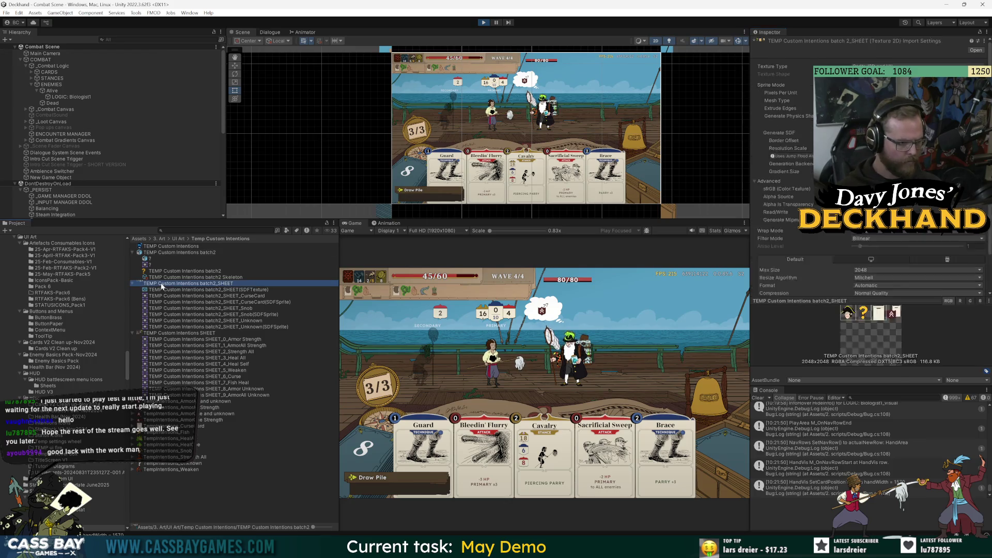
double_click(165, 284)
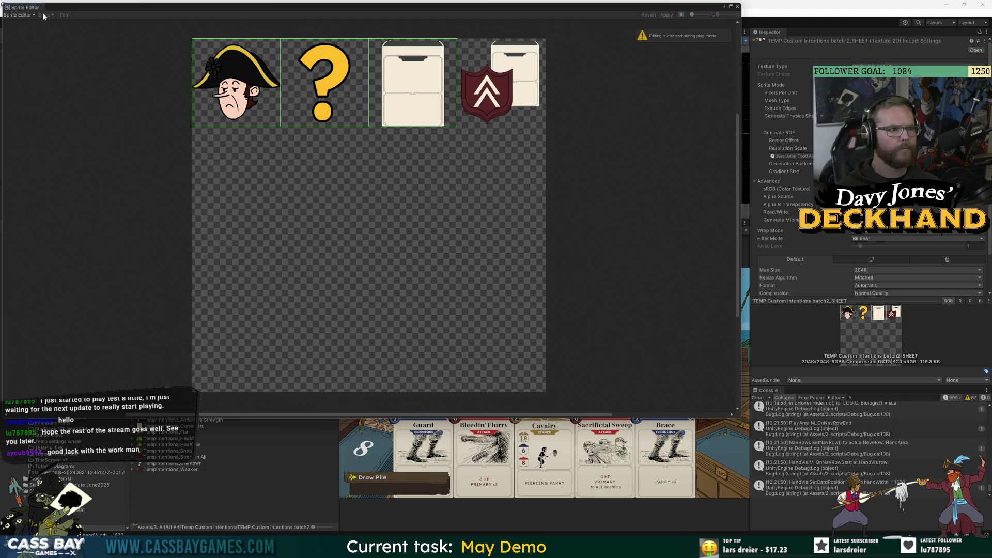
click(737, 6)
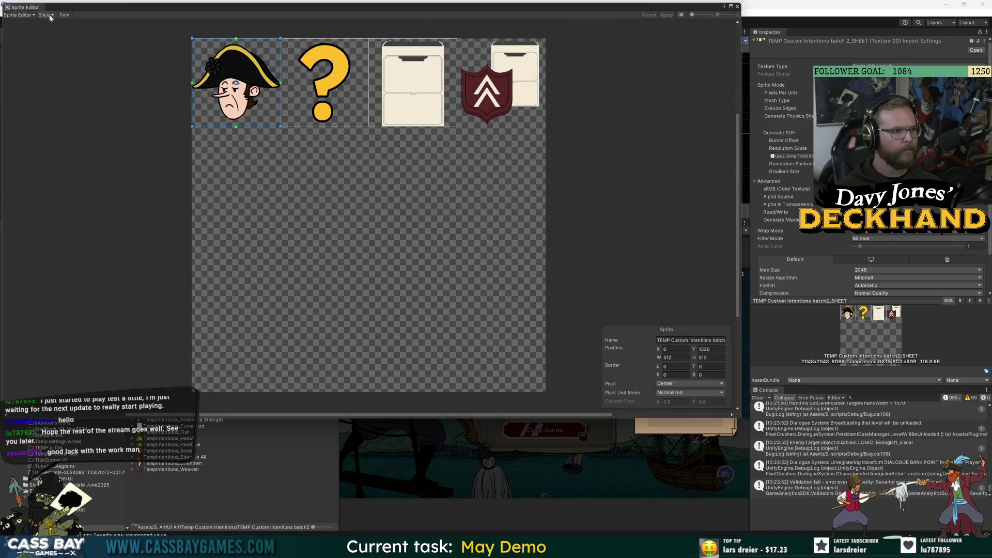
click(45, 14)
- Slice the sheet as Grid By Cell Size, 512×512, using the Smart method
click(113, 23)
click(119, 41)
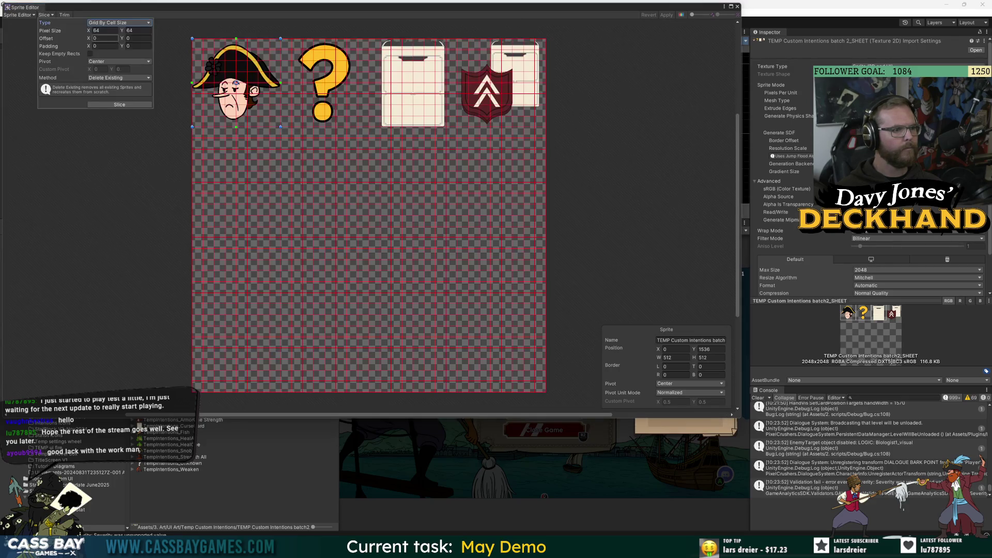
text(512)
key(Tab)
text(512)
click(118, 82)
click(117, 94)
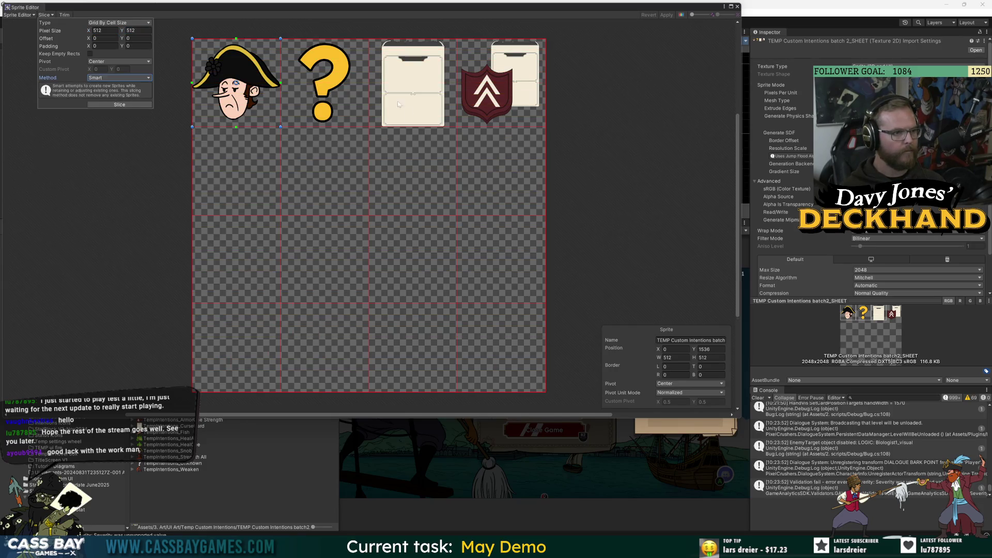
click(128, 104)
- Inspect the names of the blank card, shield and question-mark sprites
click(391, 78)
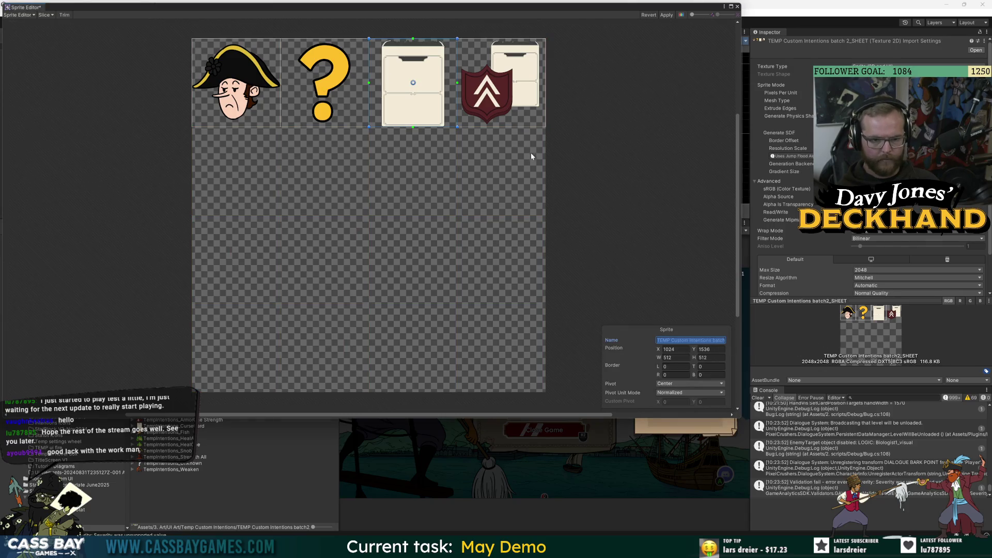
click(524, 109)
click(695, 341)
key(End)
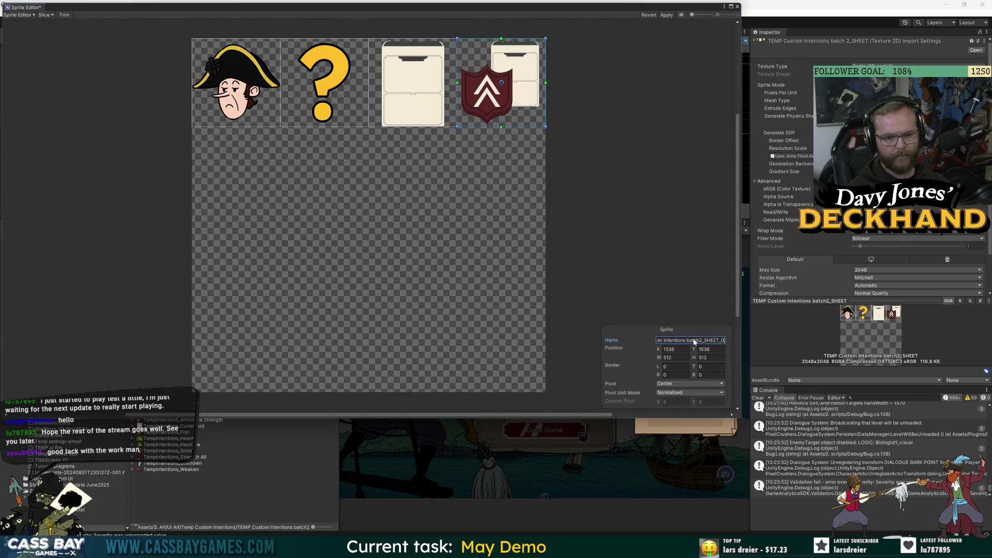
click(362, 88)
click(709, 341)
key(End)
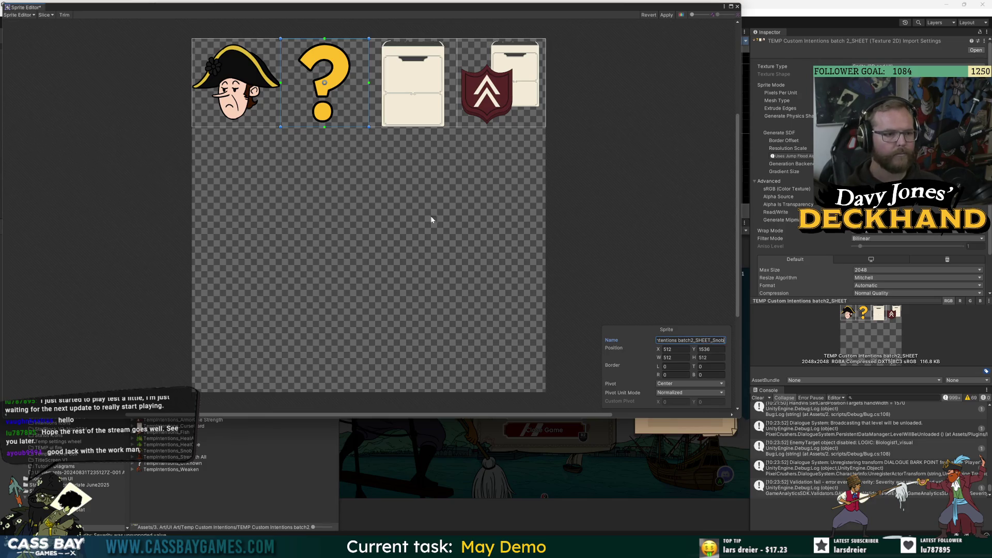
click(588, 196)
- In the OfficerPompous copy document, move the Curse Card layer above the officer face layer
mouse_move(669, 548)
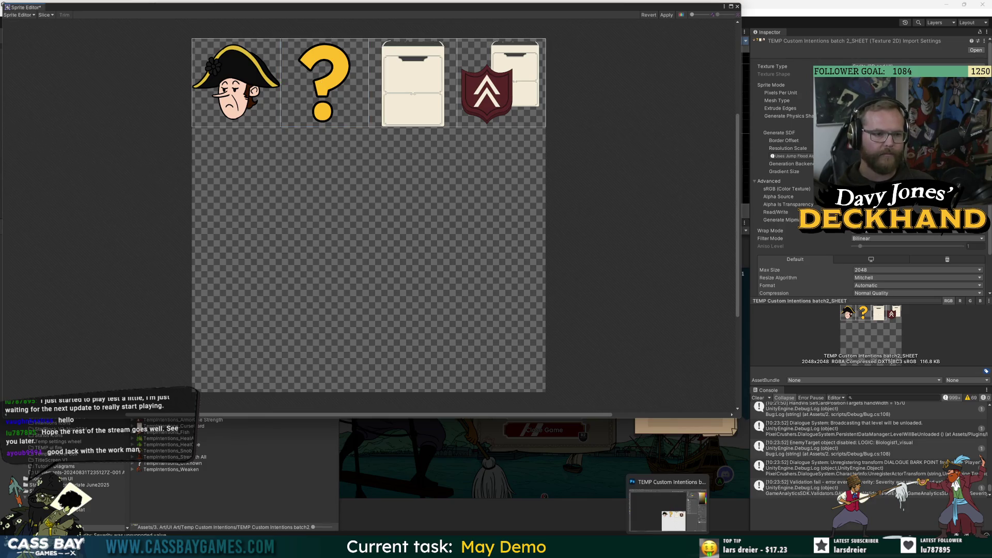
click(668, 509)
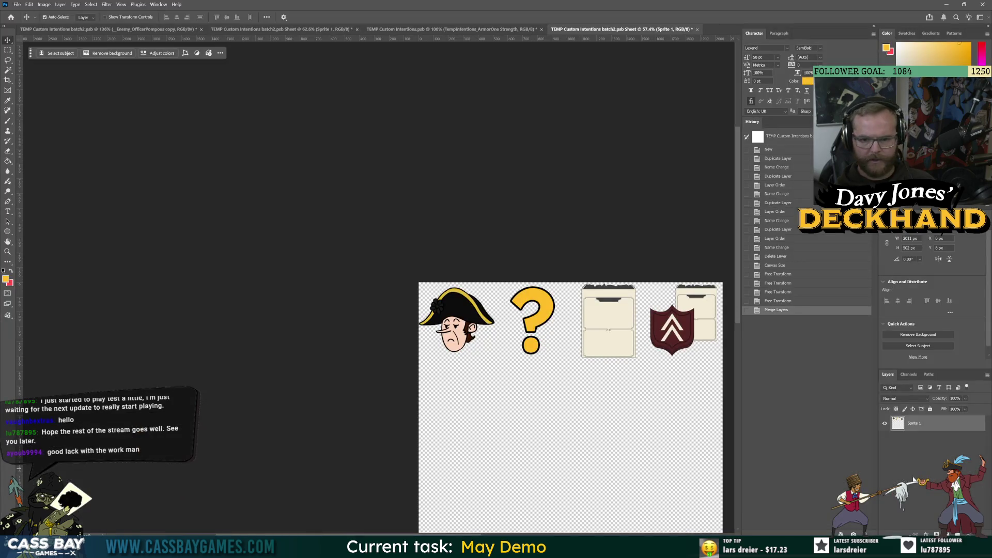
click(170, 29)
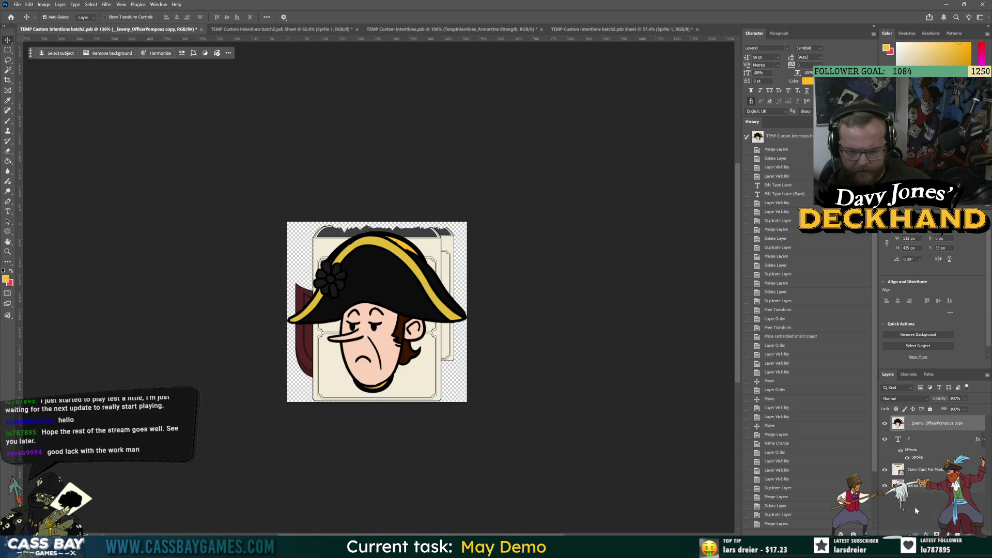
click(905, 442)
click(901, 471)
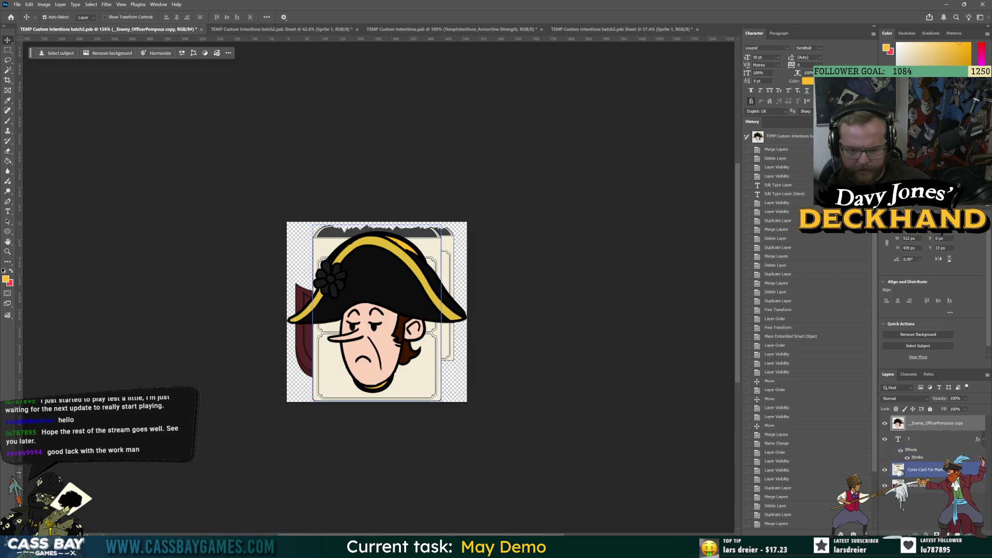
drag(901, 470, 902, 421)
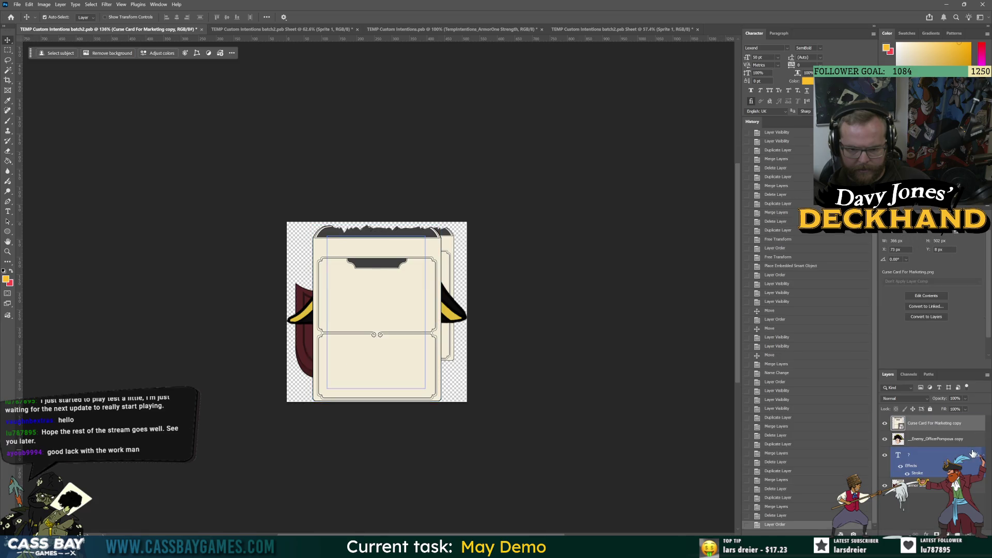
- Save the card document and compare it against the officer face and question-mark sprites in Unity
key(ctrl+s)
key(alt+Tab)
click(236, 83)
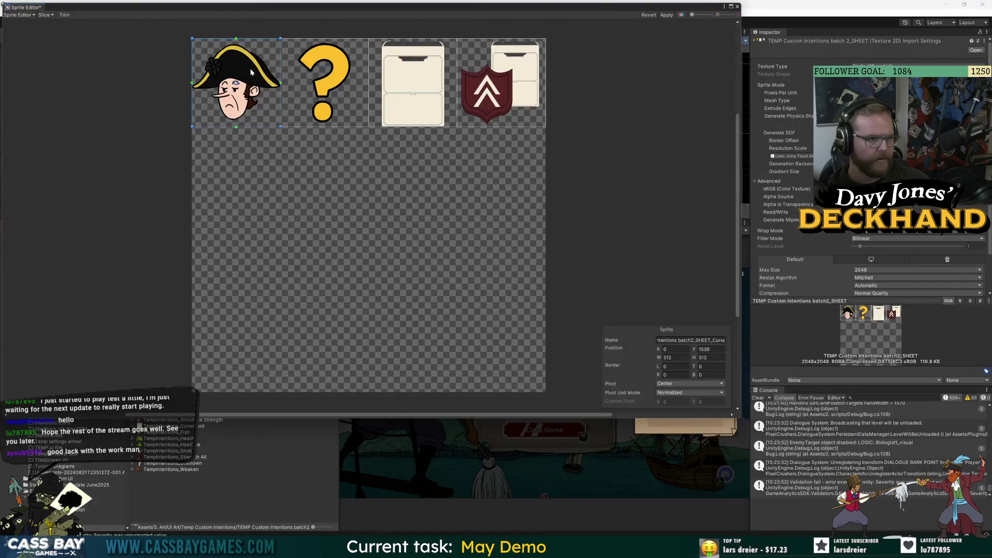
click(662, 190)
key(alt+Tab)
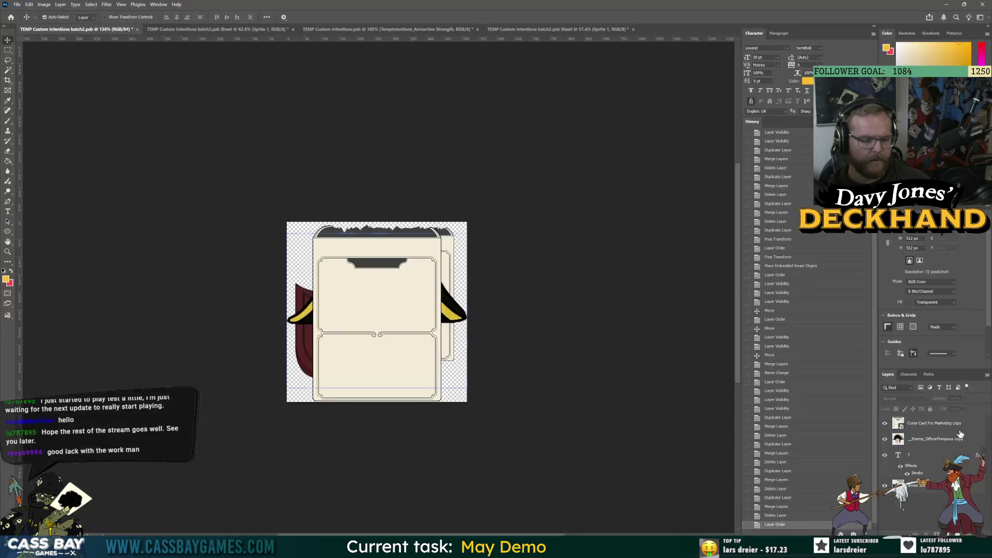
key(alt+Tab)
click(325, 83)
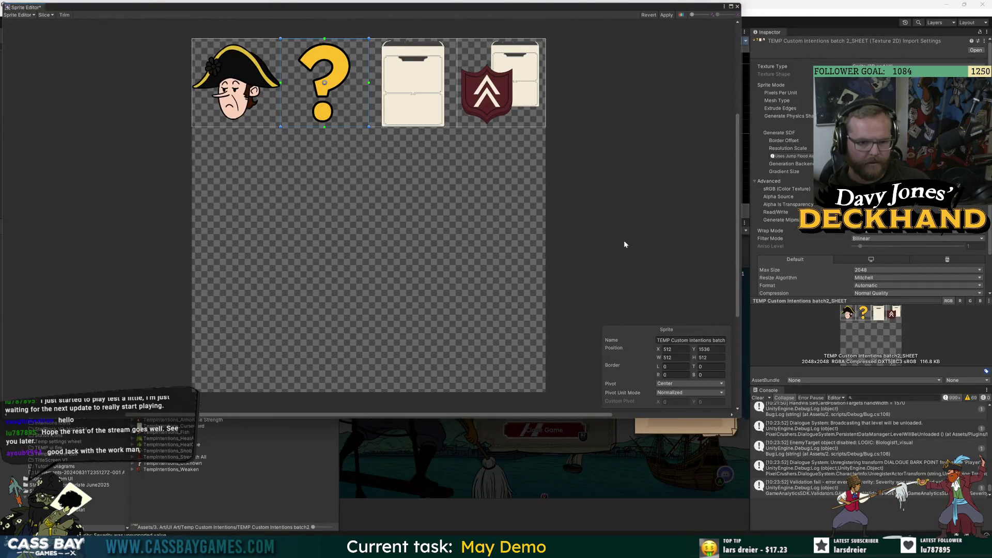
key(alt+Tab)
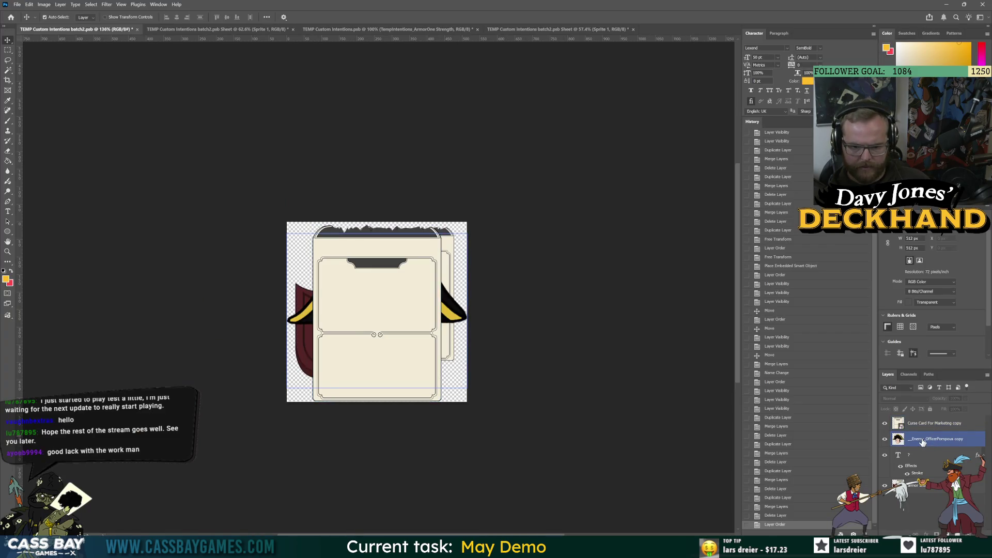
click(937, 508)
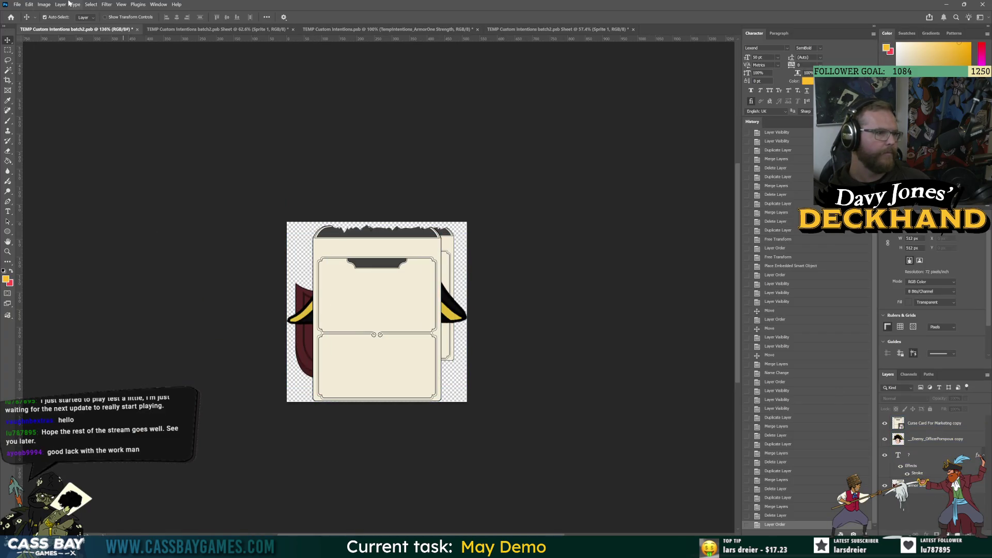
- Close both old sprite sheet documents without saving, then close TEMP Custom Intentions.psb
click(383, 29)
click(510, 30)
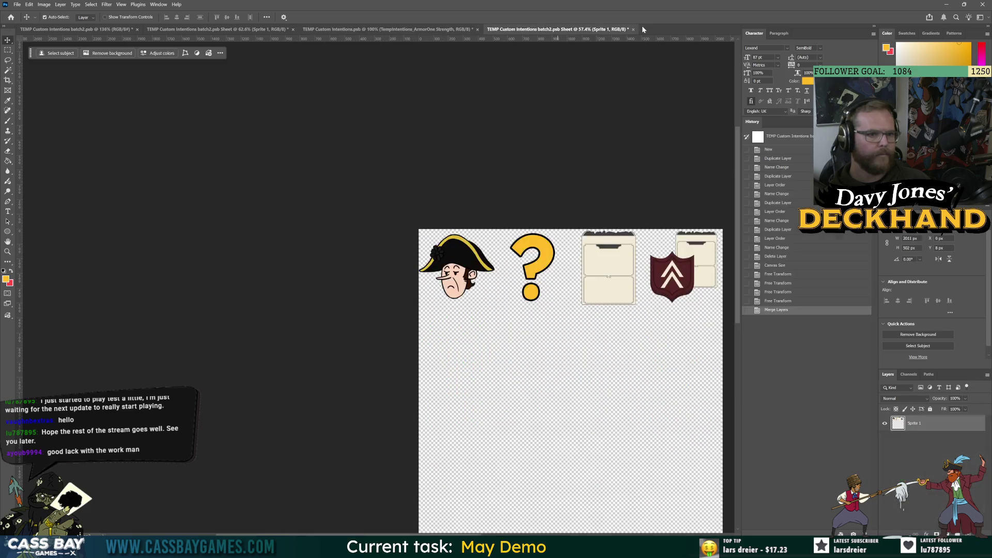
click(633, 29)
click(520, 205)
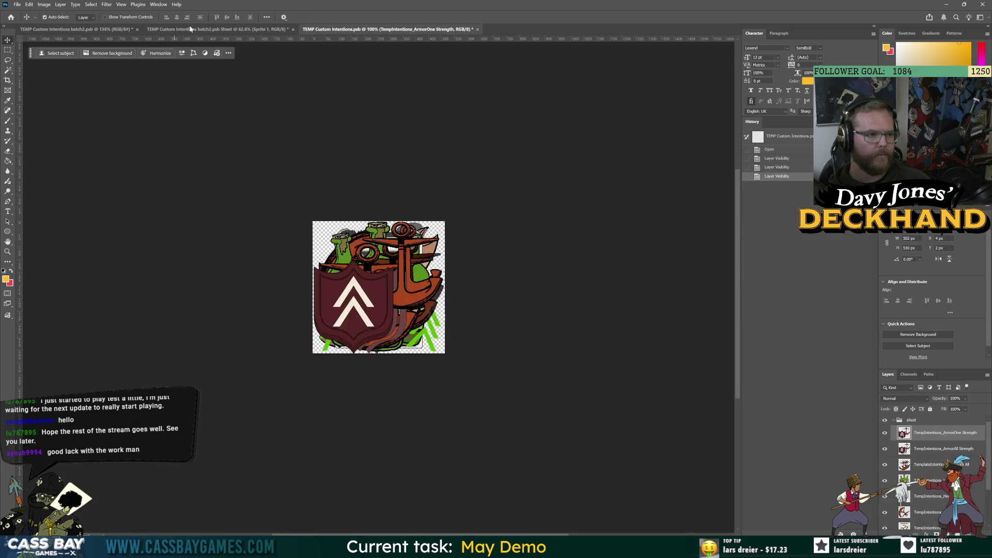
click(292, 30)
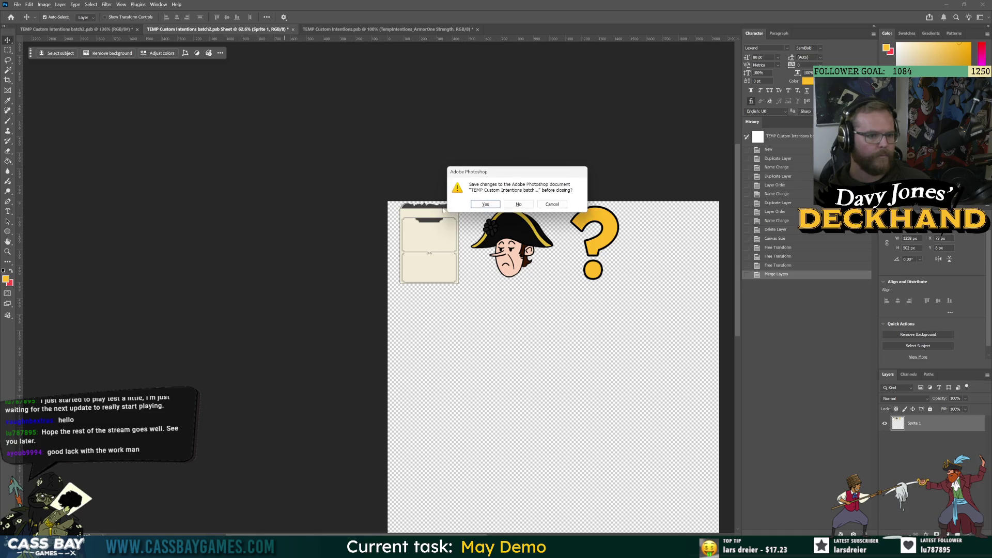
click(519, 204)
click(129, 29)
click(258, 30)
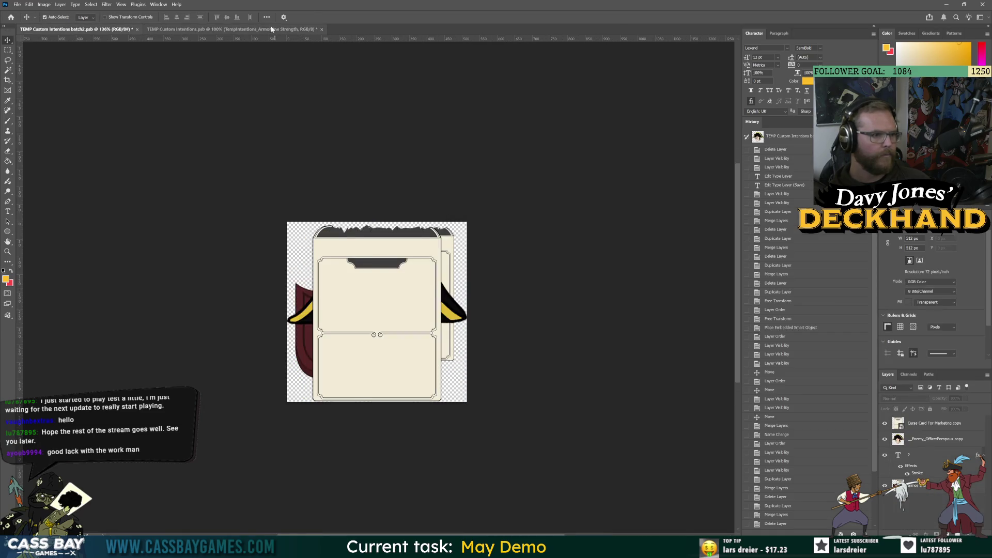
click(322, 29)
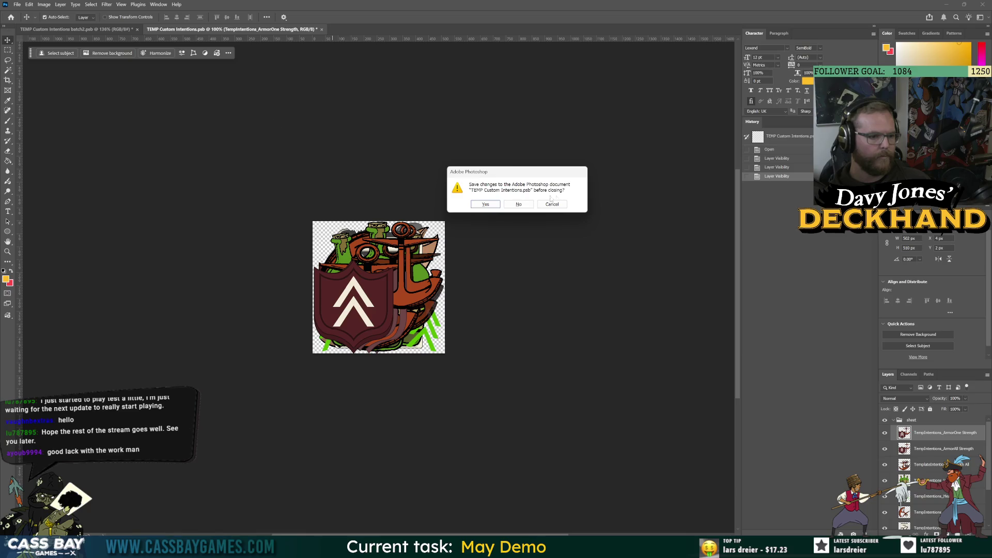
- Discard changes to TEMP Custom Intentions.psb and generate a 2048×2048 sprite sheet from the card layers
click(519, 204)
click(17, 4)
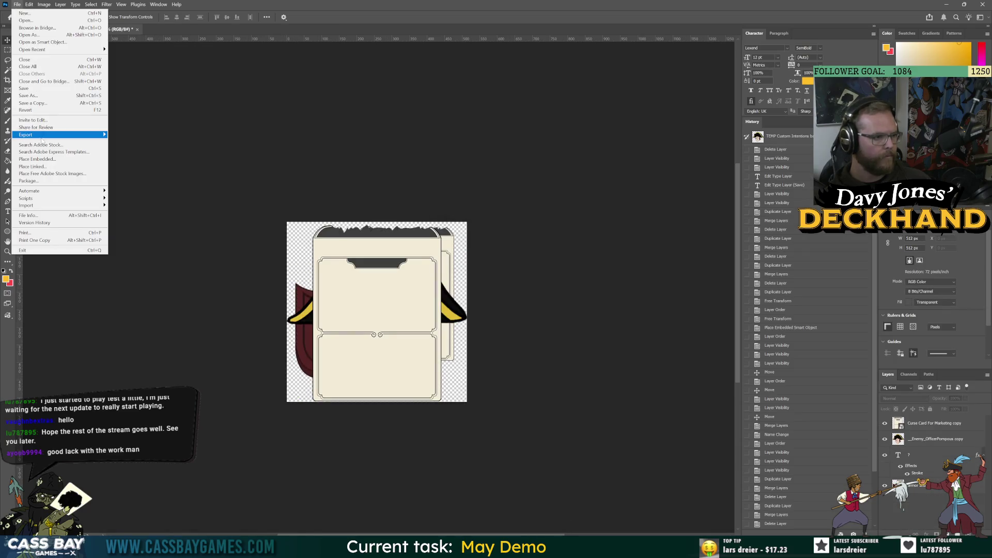
mouse_move(88, 199)
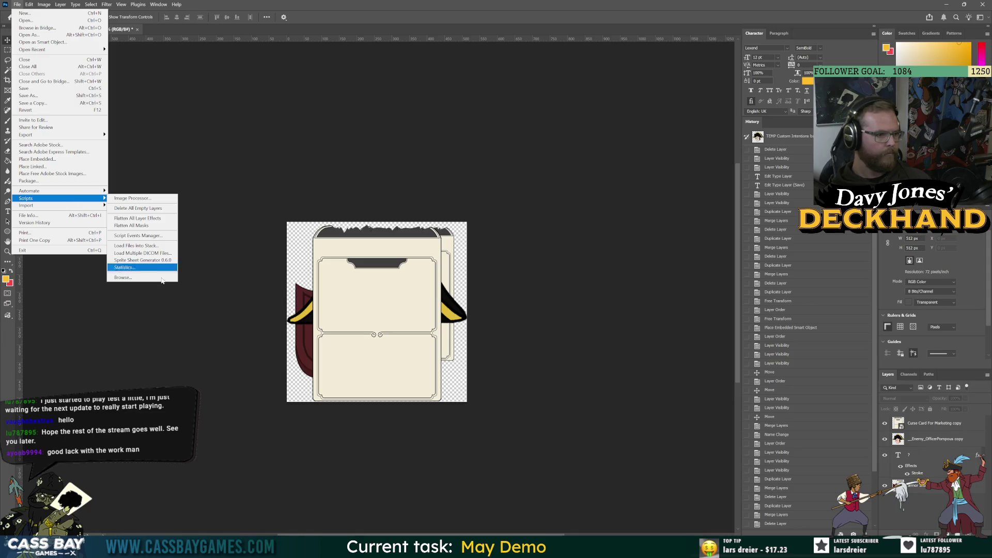
click(150, 260)
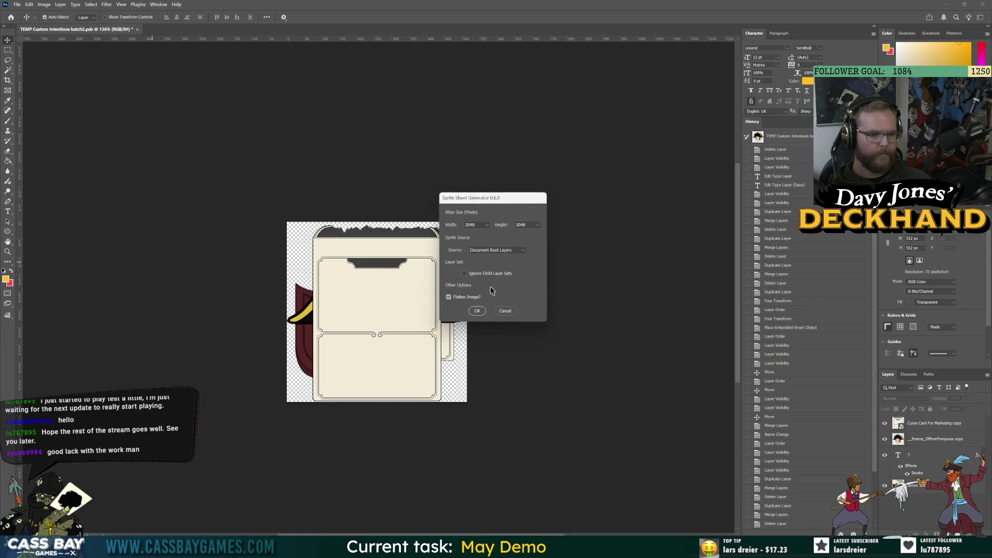
click(477, 311)
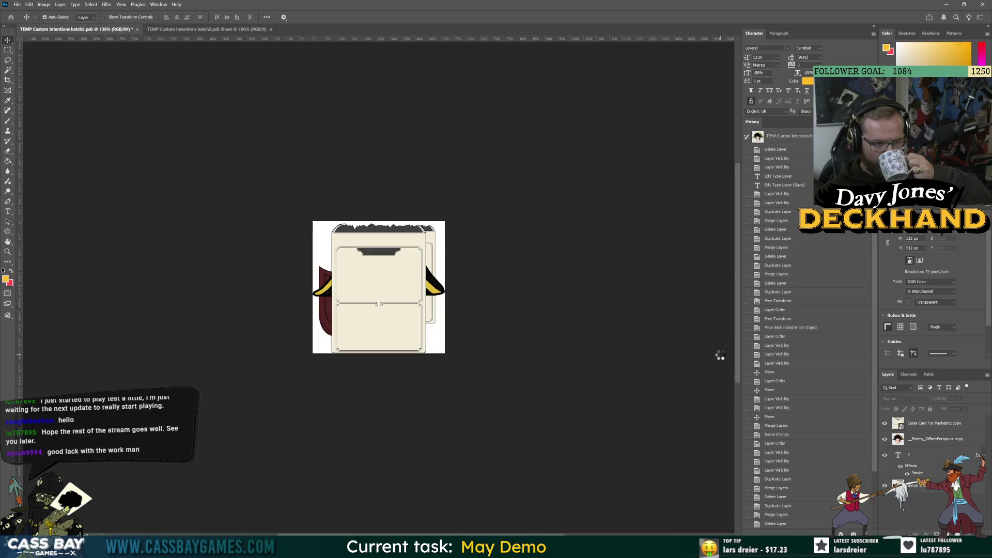
- Export the new sheet as a PNG that overwrites batch2_SHEET
click(17, 4)
mouse_move(62, 136)
click(134, 135)
double_click(178, 67)
click(517, 274)
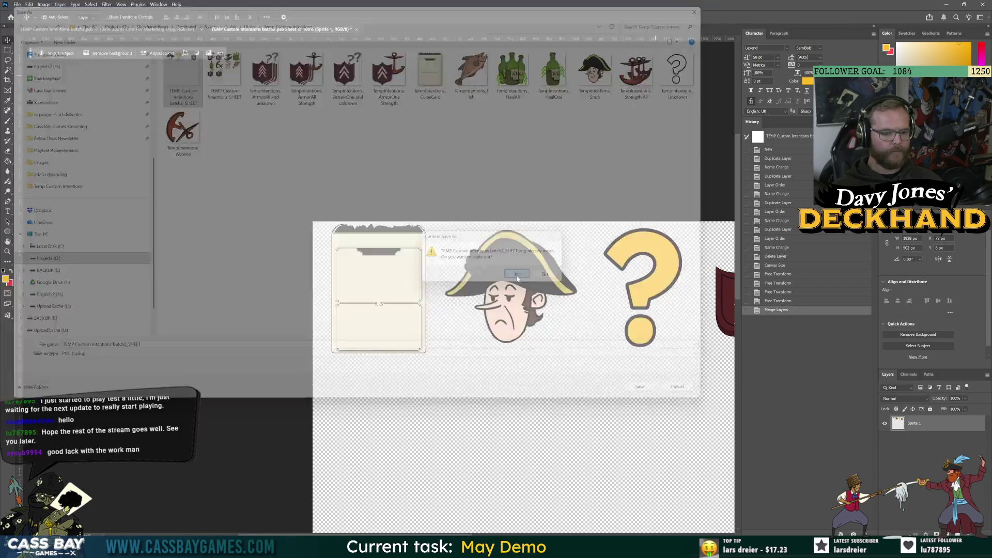
key(alt+Tab)
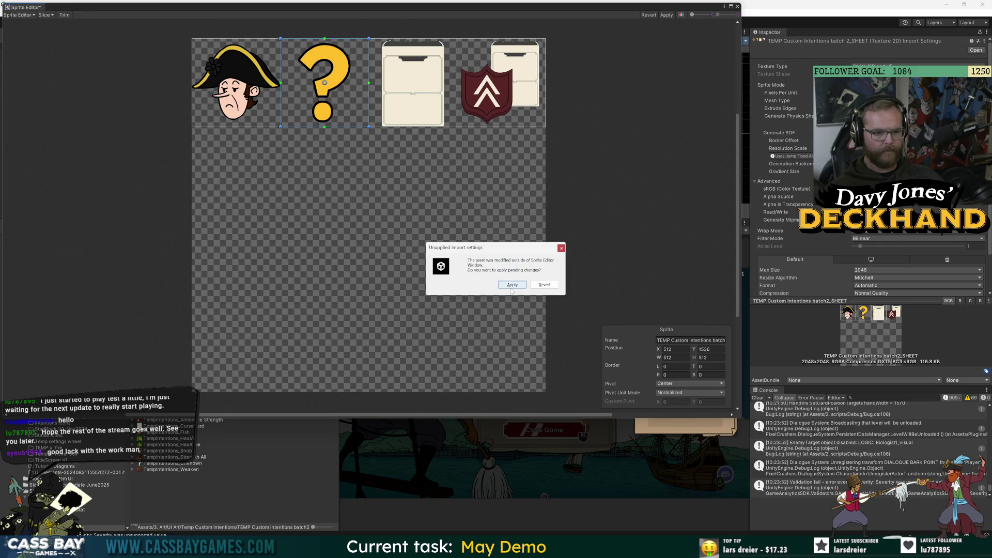
- Accept the re-imported sheet and slice it into a 512×512 grid by cell size
click(513, 285)
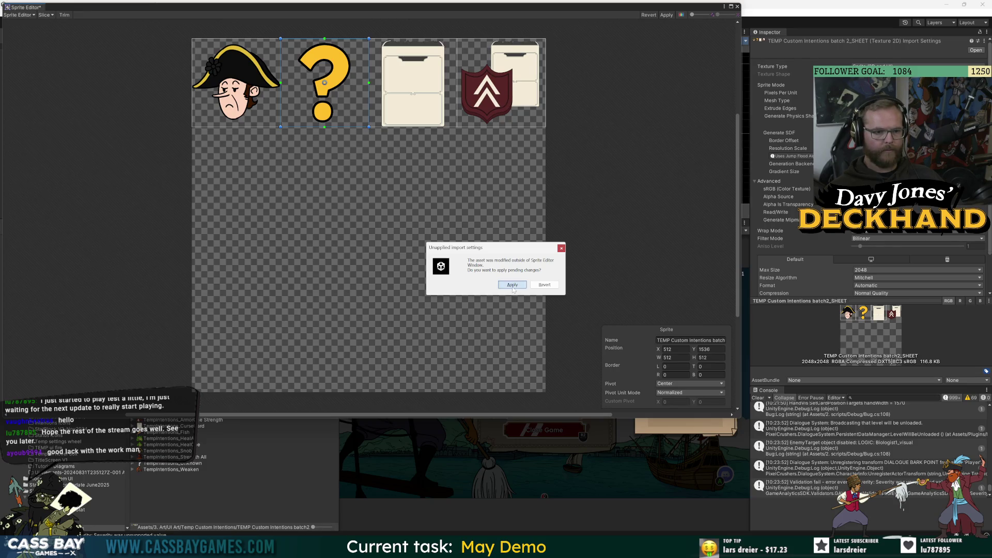
click(378, 119)
key(Escape)
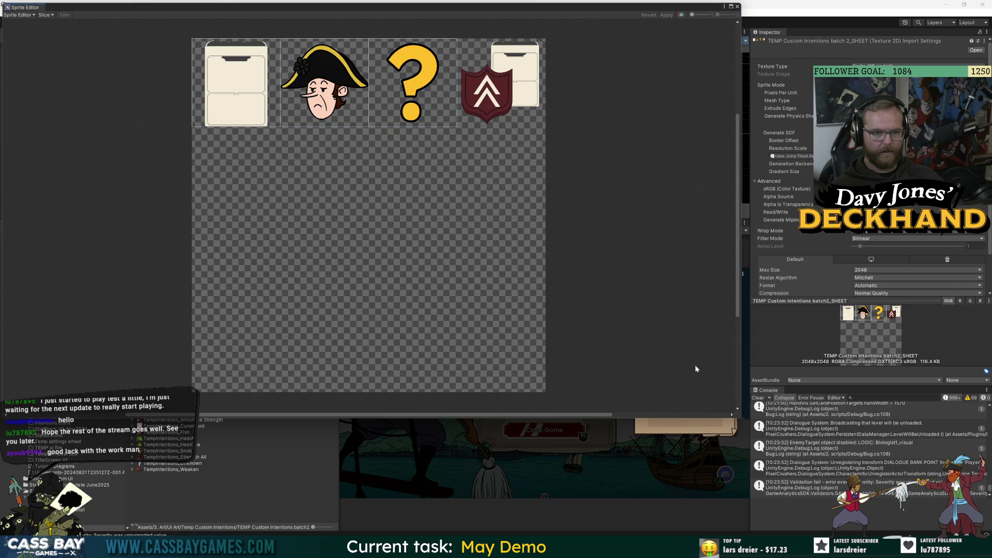
click(45, 15)
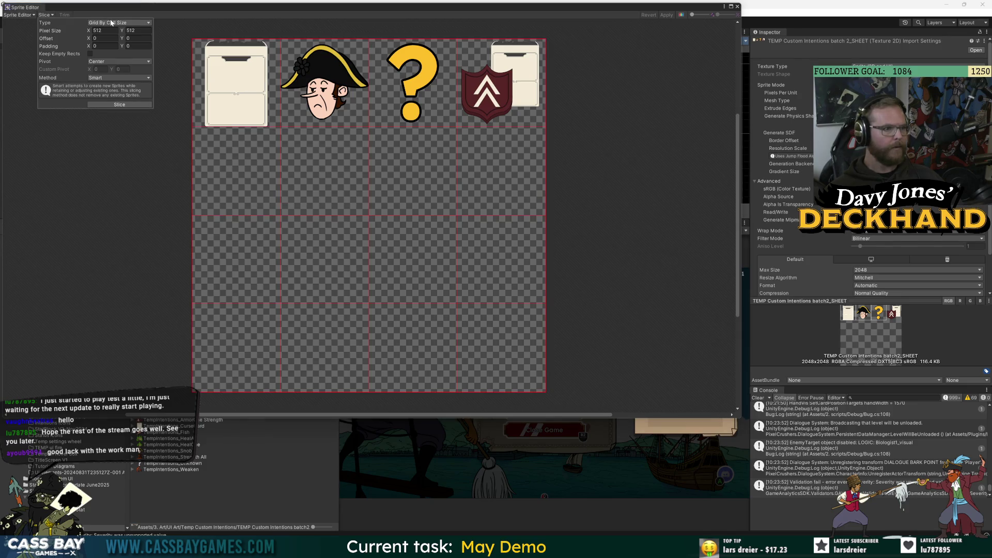
click(112, 104)
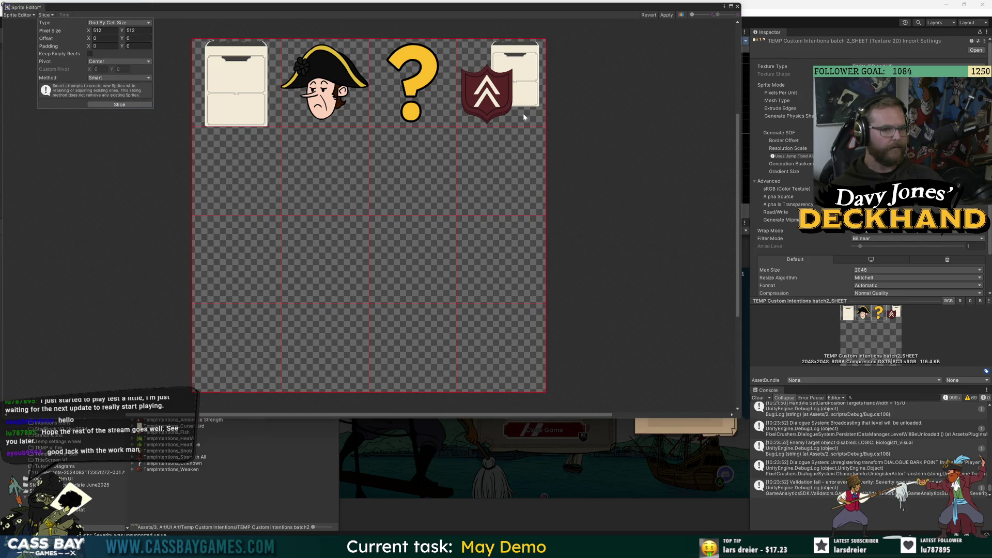
- Rename the shield sprite so it ends in 'Armor and Curse' and apply the changes
click(545, 123)
click(706, 341)
key(End)
key(BackSpace)
text(Ar)
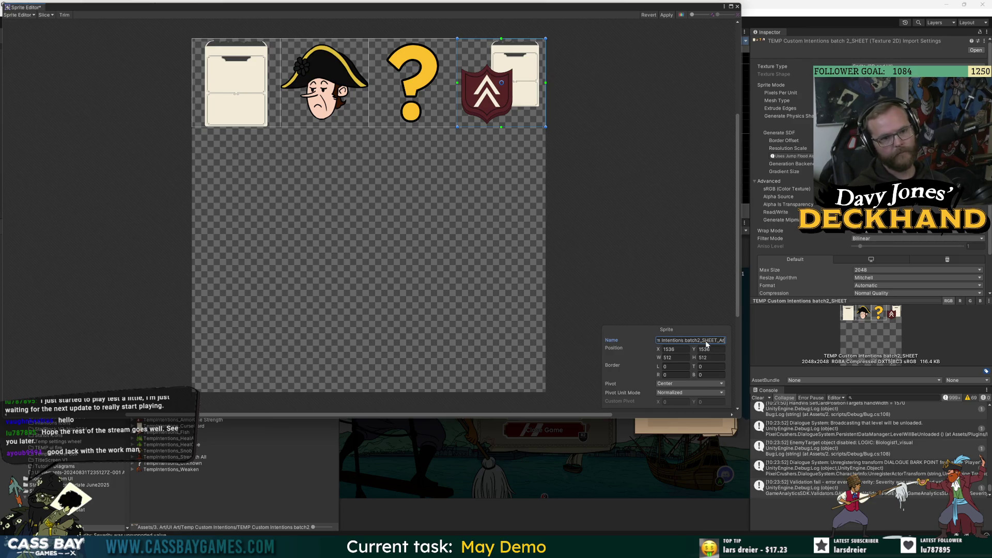
text(mor and Curse)
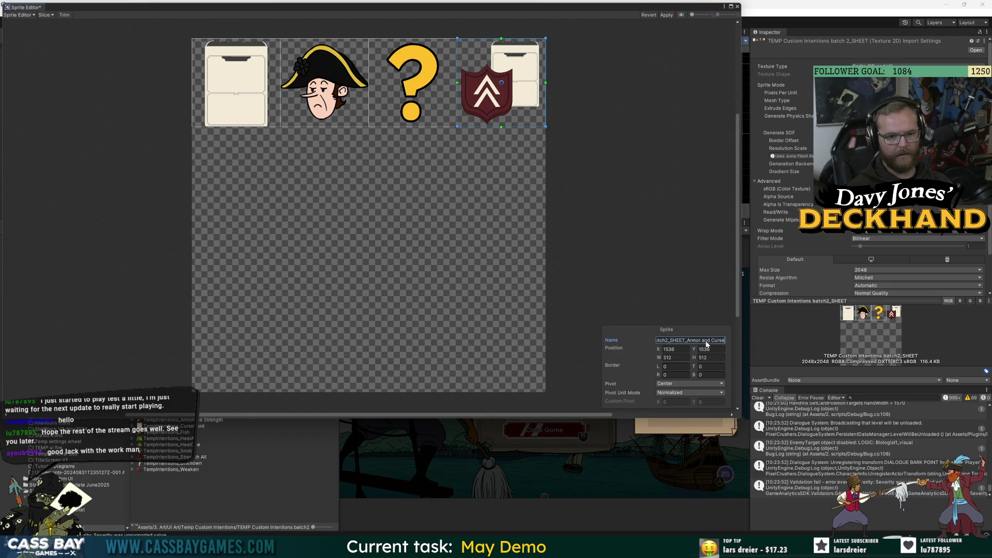
click(667, 15)
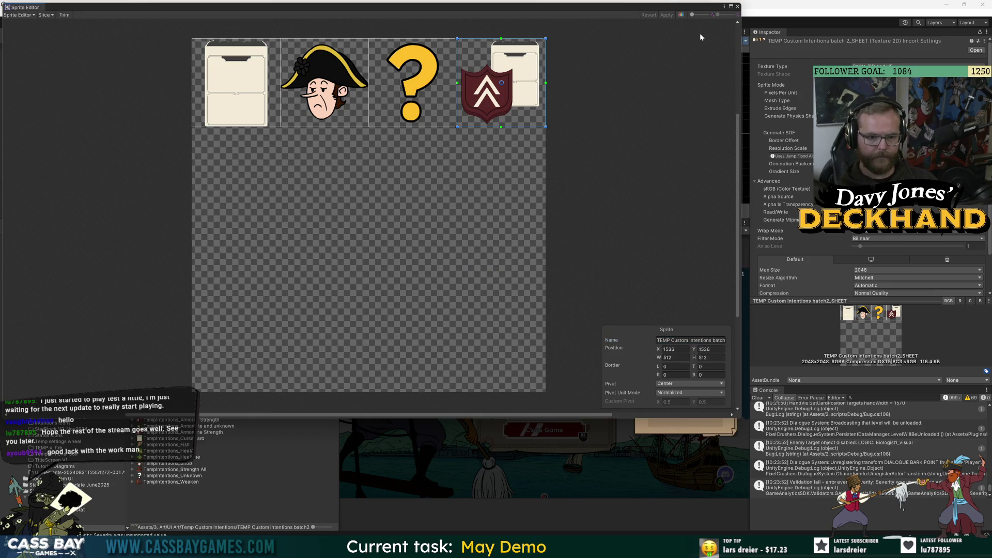
- Close the Sprite Editor, save, and open Enemy_Pirates_0_Hard_Biologist through a 'biolog' project search
click(738, 6)
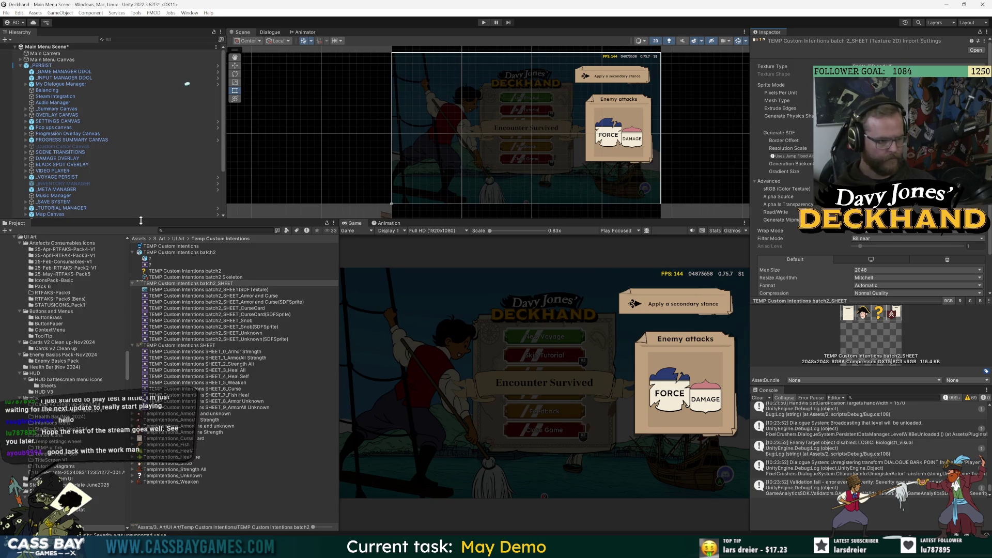
key(ctrl+s)
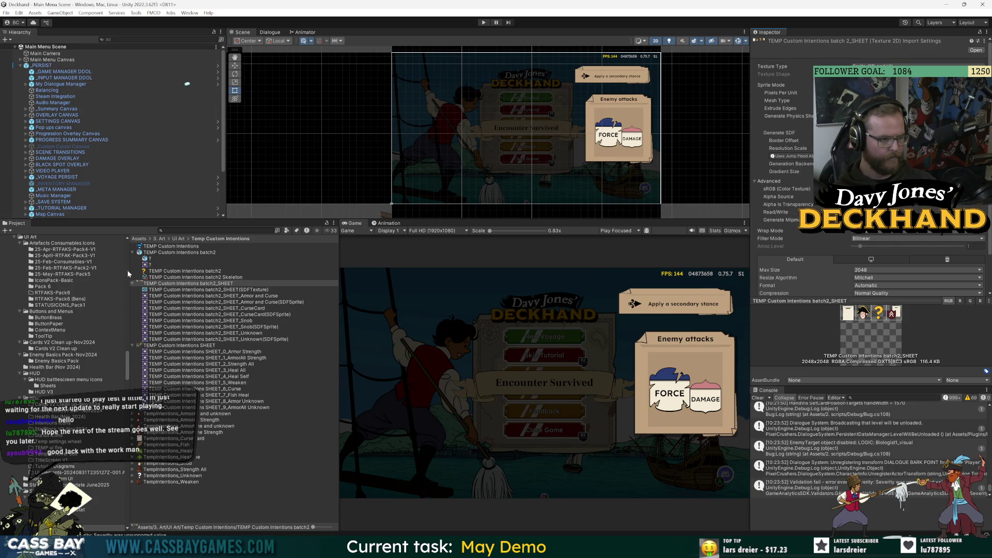
click(217, 231)
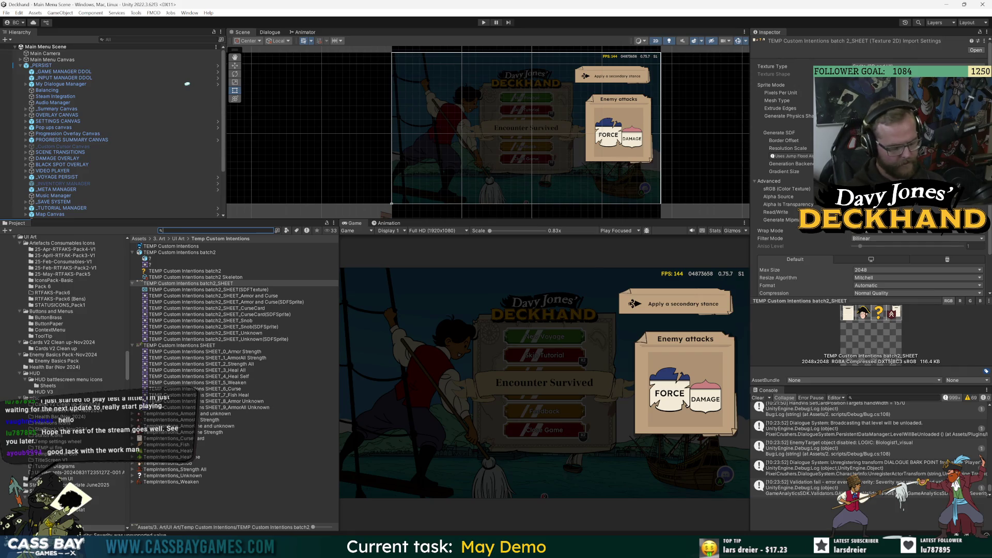
text(biolog)
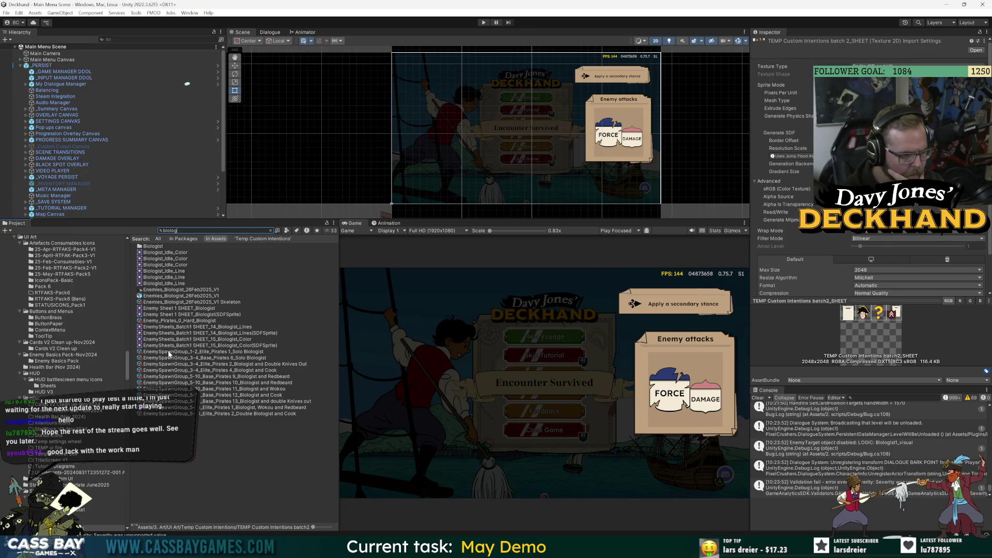
click(157, 321)
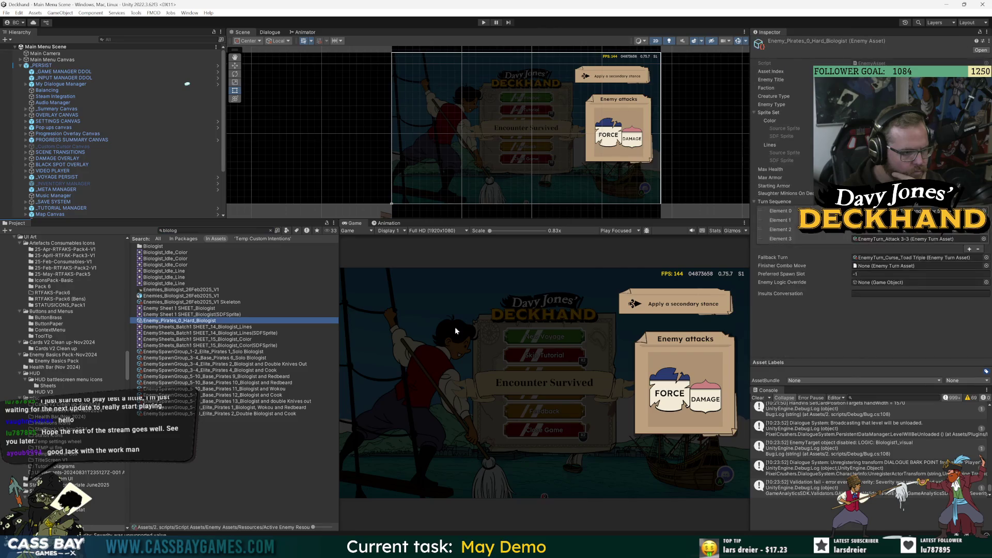
- Open EnemyTurn_Curse_Toad and Strength 1 from the Turn Sequence and review its beats in the Inspector
double_click(903, 230)
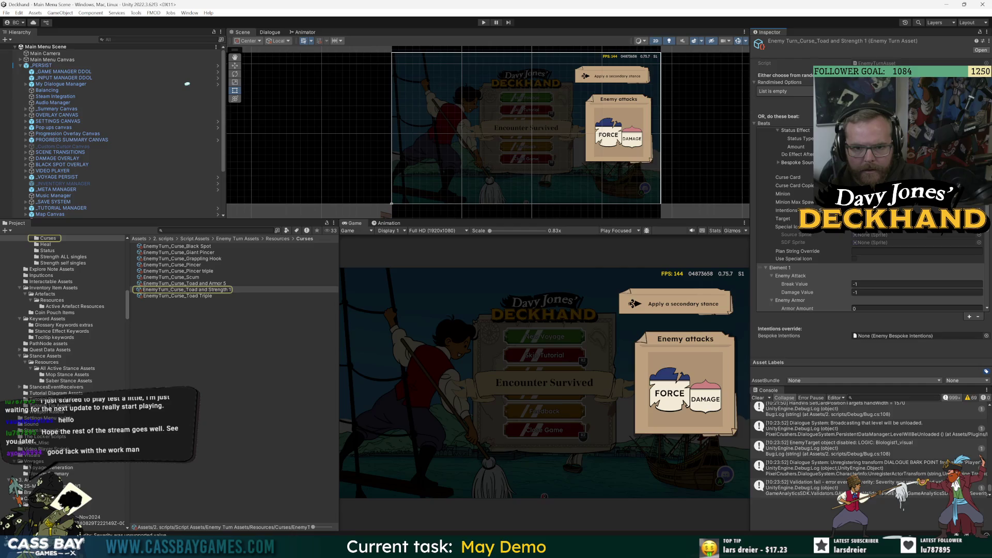
scroll(868, 233, up, 4)
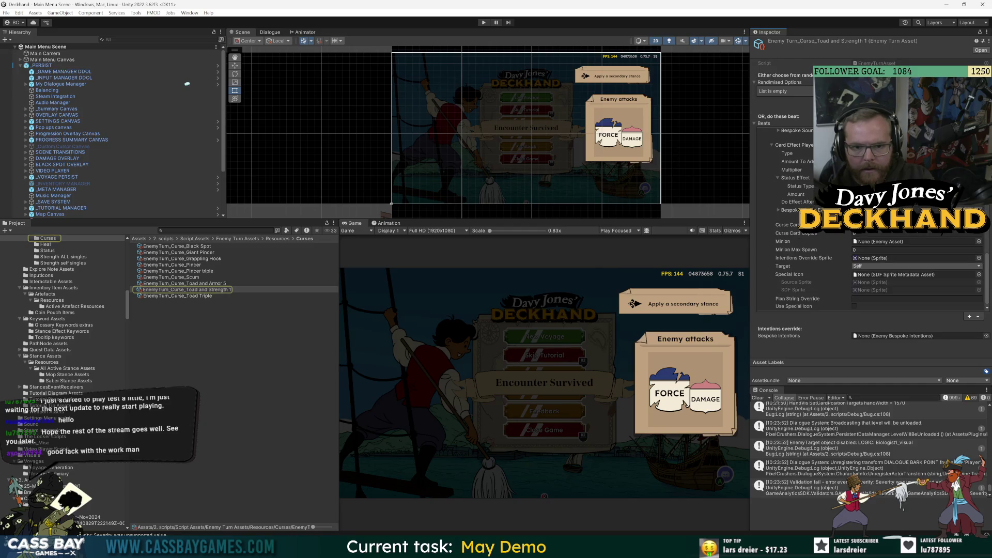
scroll(827, 246, down, 2)
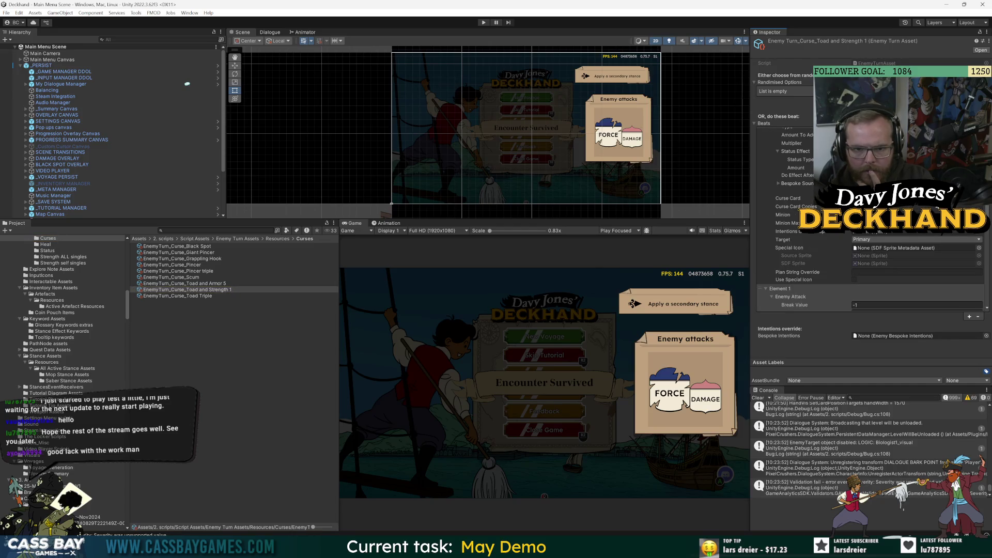
scroll(820, 232, up, 2)
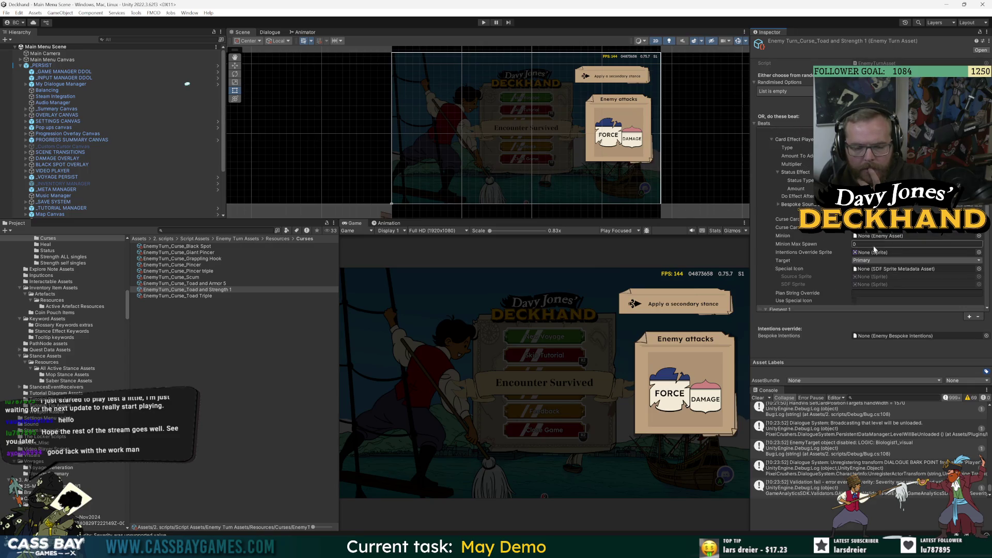
scroll(816, 263, up, 3)
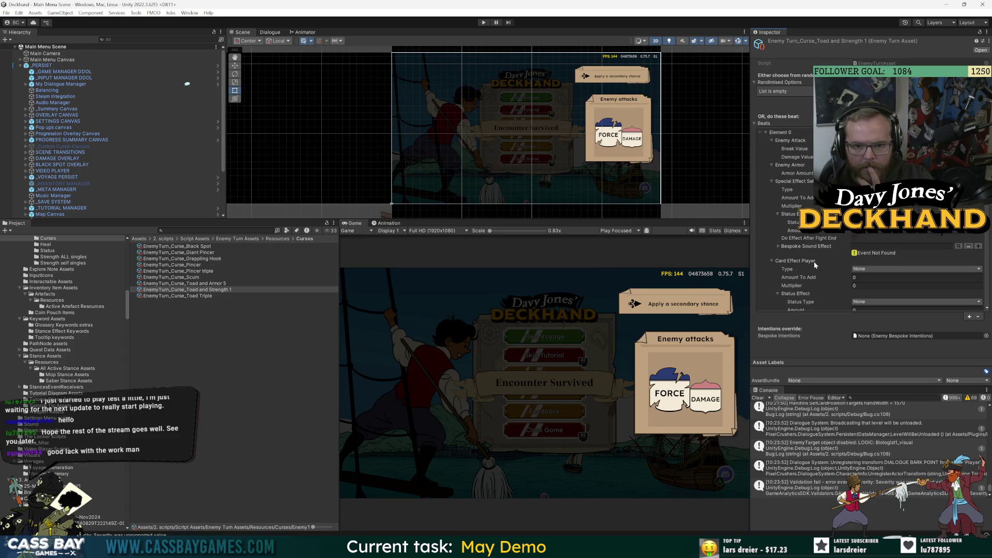
scroll(837, 289, down, 3)
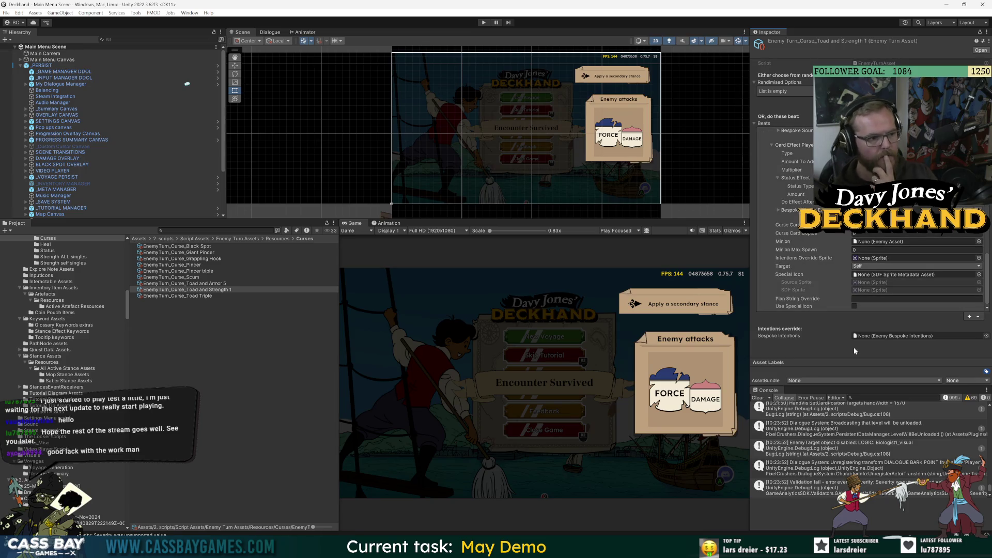
scroll(825, 244, up, 3)
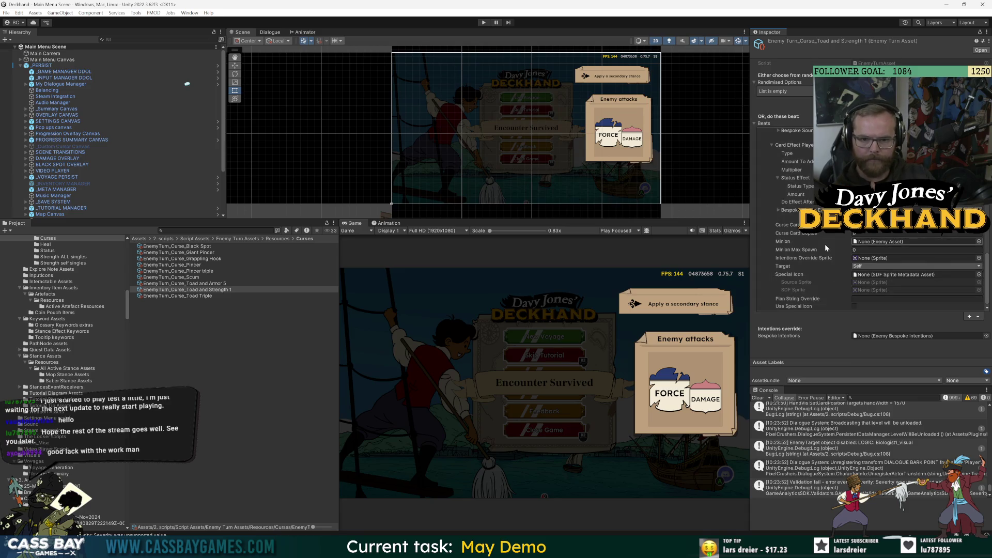
scroll(818, 271, down, 5)
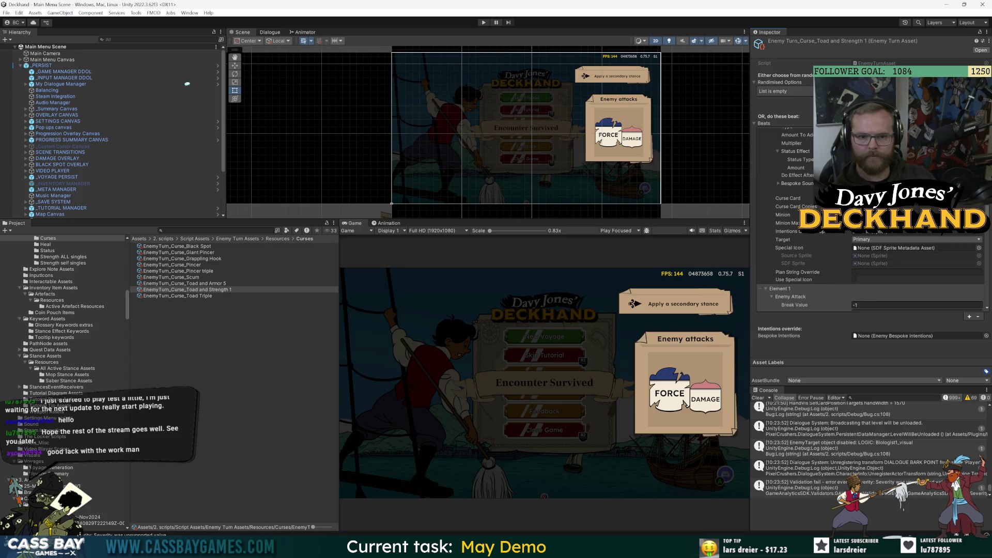
scroll(836, 244, up, 2)
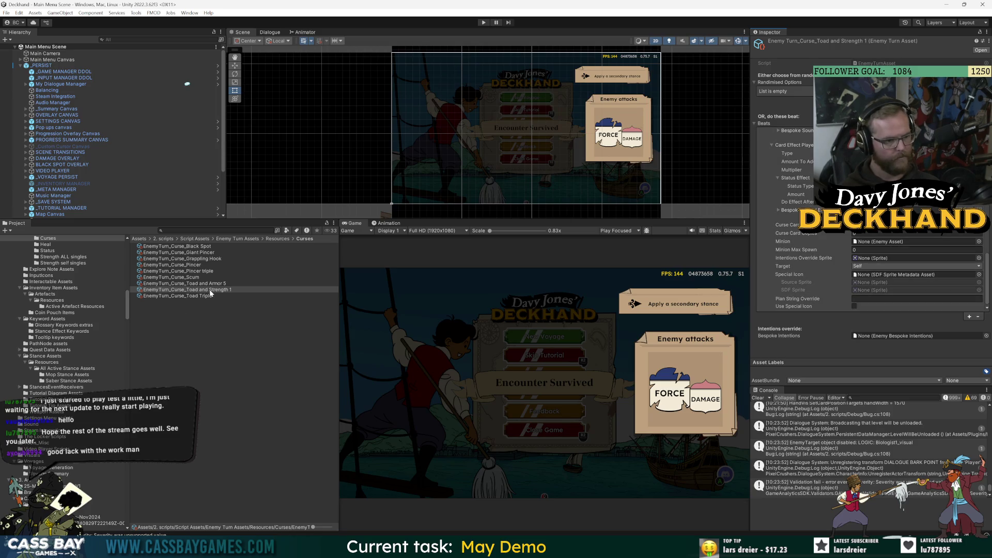
click(980, 275)
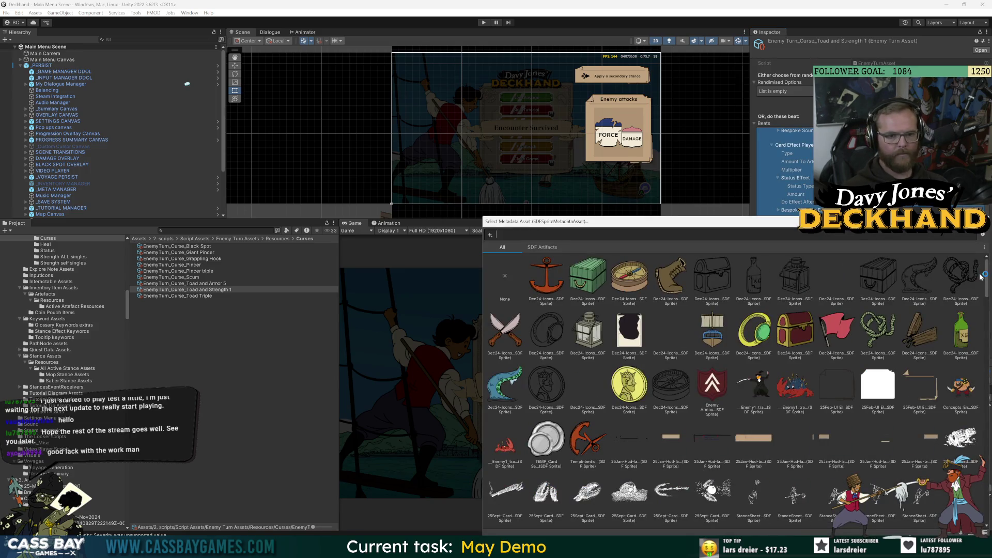
- Filter the sprite picker with 'inten' and assign Armor and Curse as the beat's special icon
scroll(690, 388, down, 10)
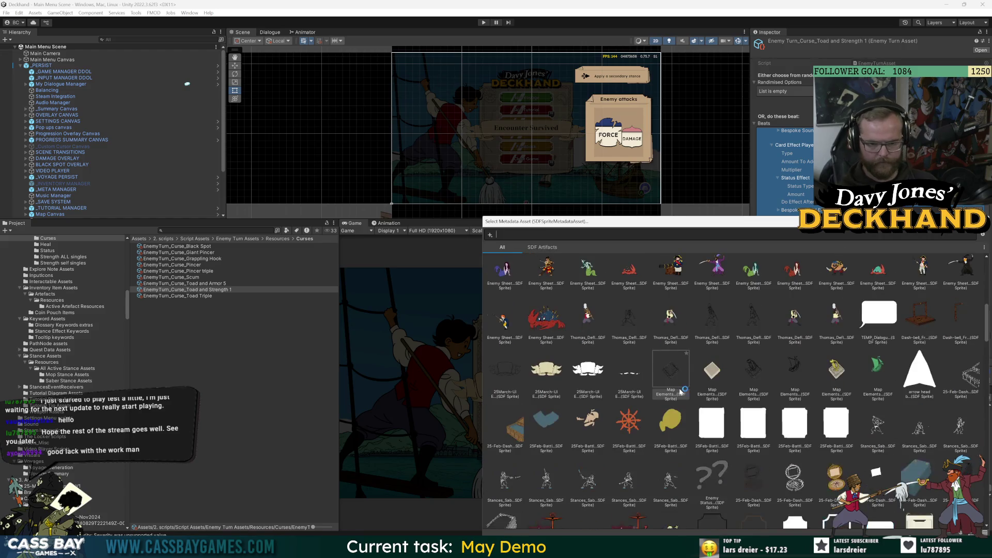
scroll(693, 388, down, 10)
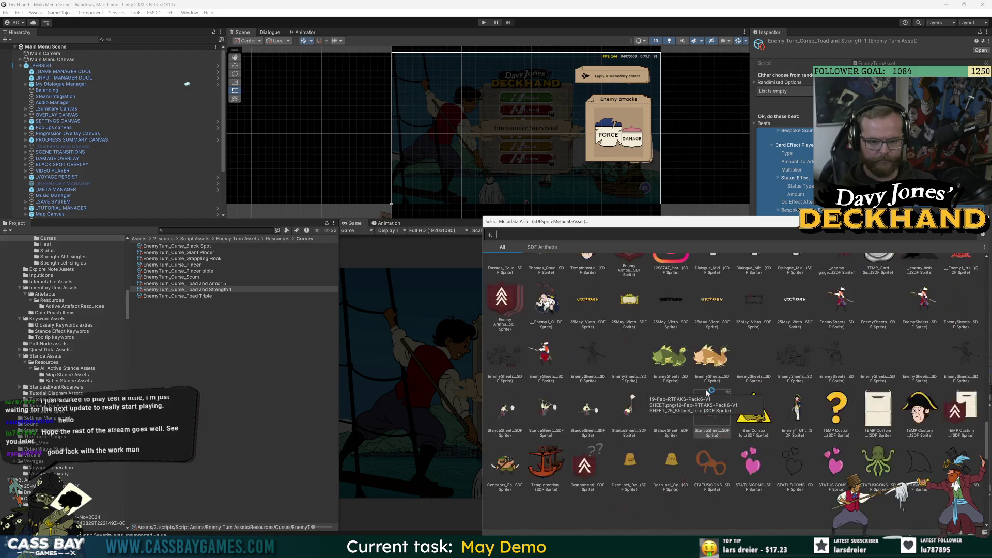
scroll(707, 392, up, 2)
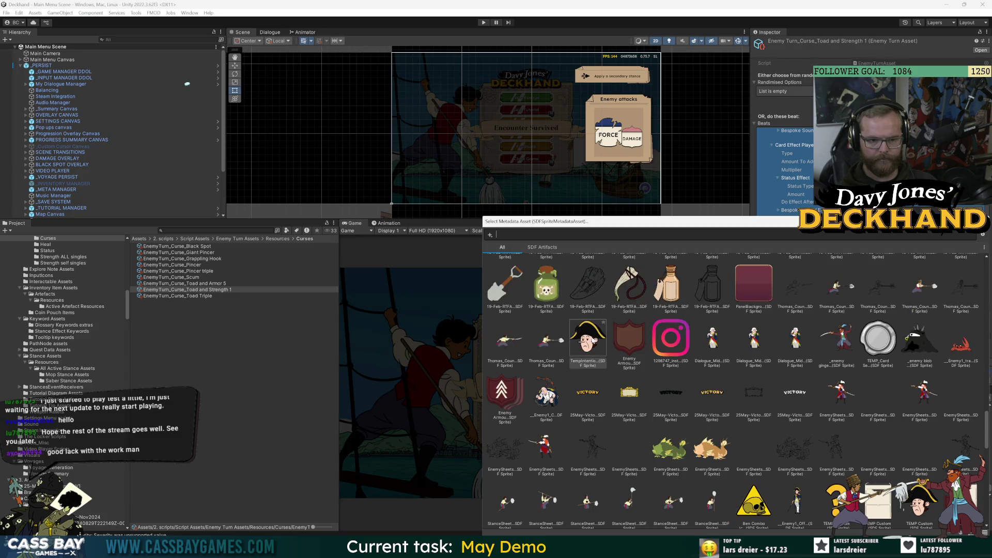
scroll(584, 385, down, 5)
scroll(584, 385, down, 5)
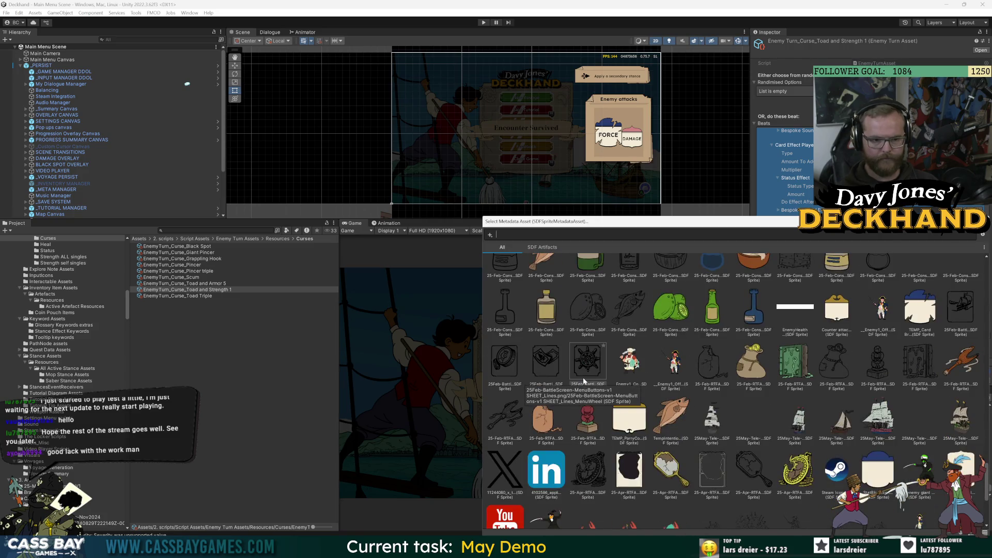
text(inten)
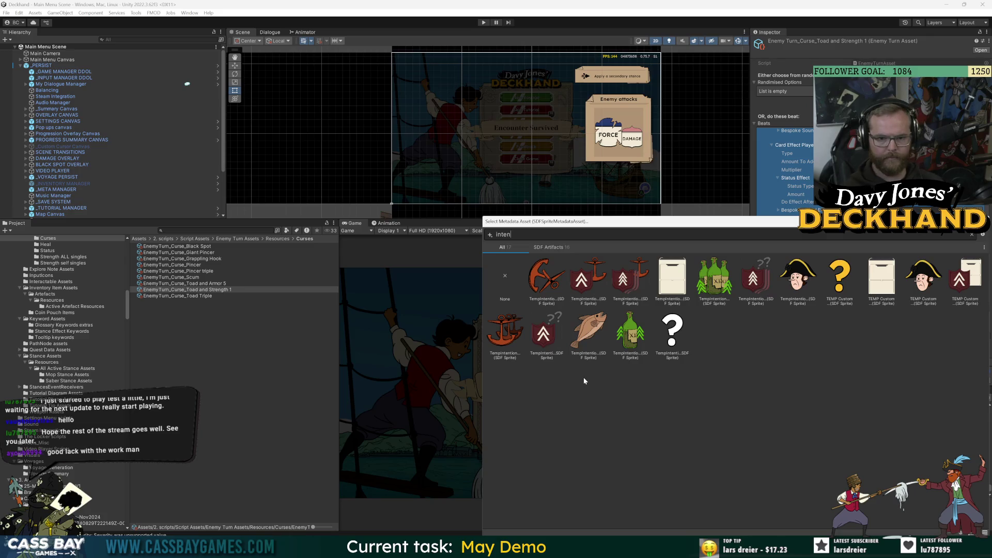
click(976, 291)
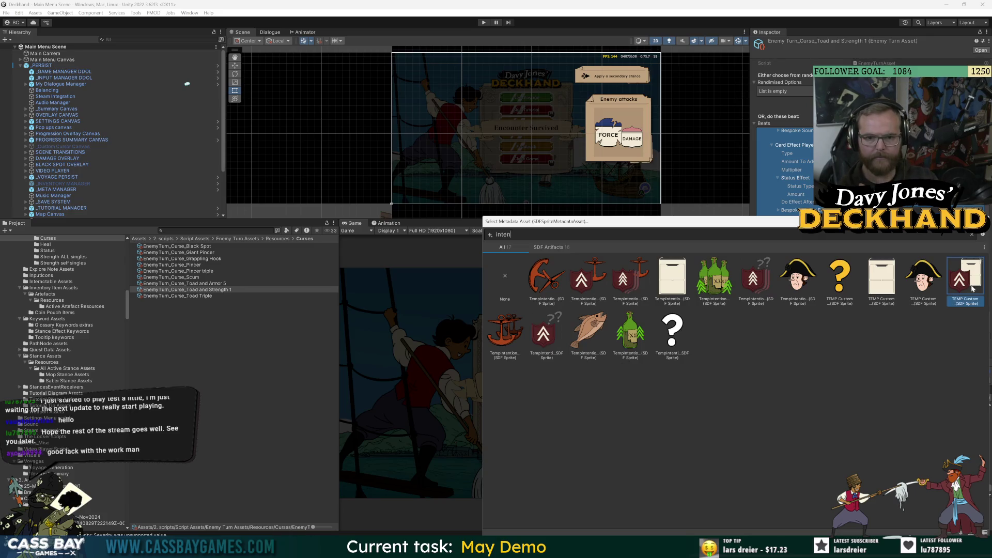
double_click(966, 286)
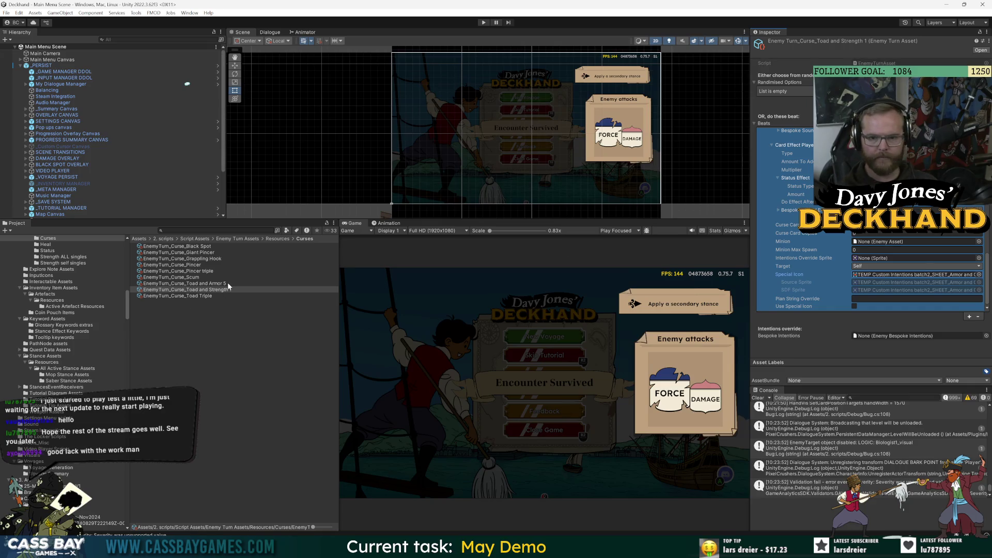
- Reopen the special icon picker, search the intention sprites, and choose the second intention sprite
click(979, 275)
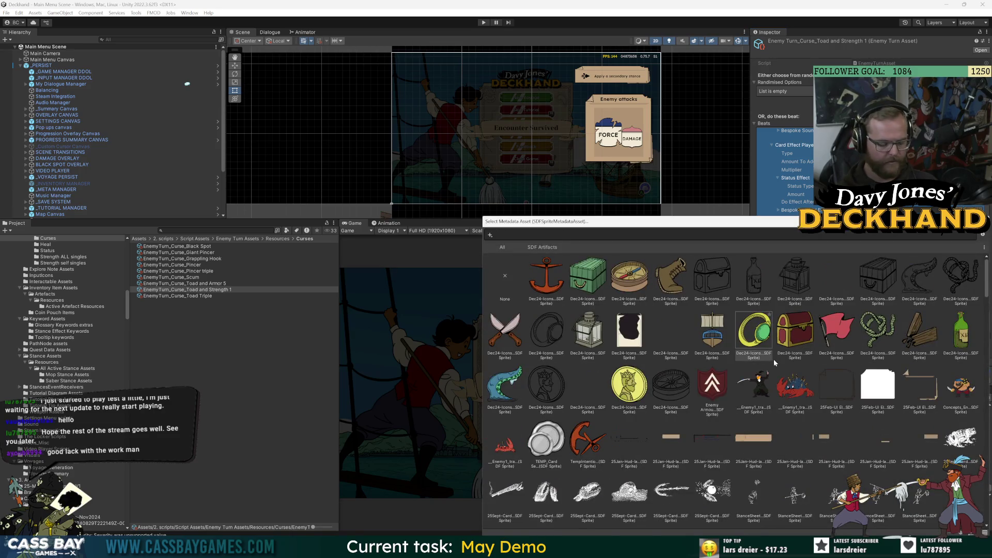
text(intentino)
key(BackSpace)
key(BackSpace)
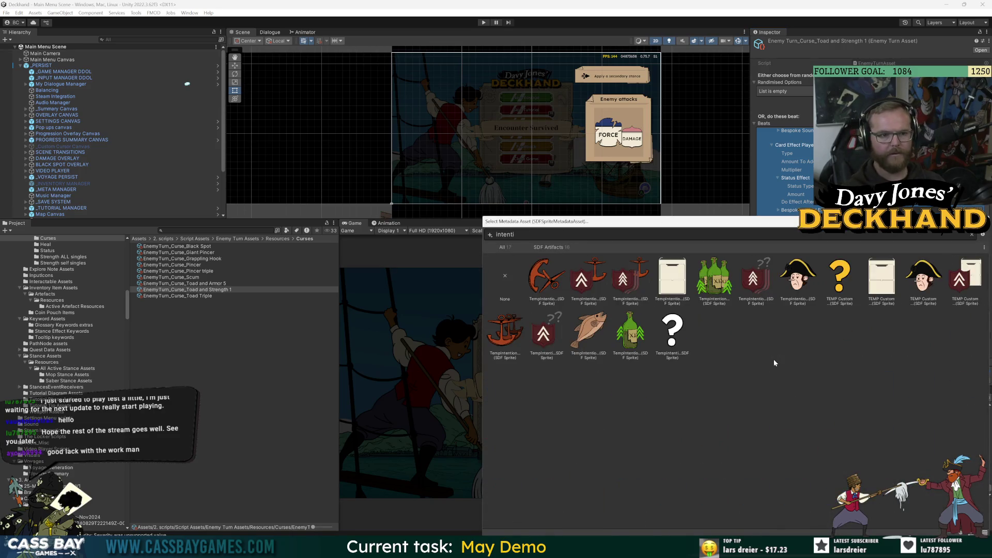
click(627, 293)
click(573, 289)
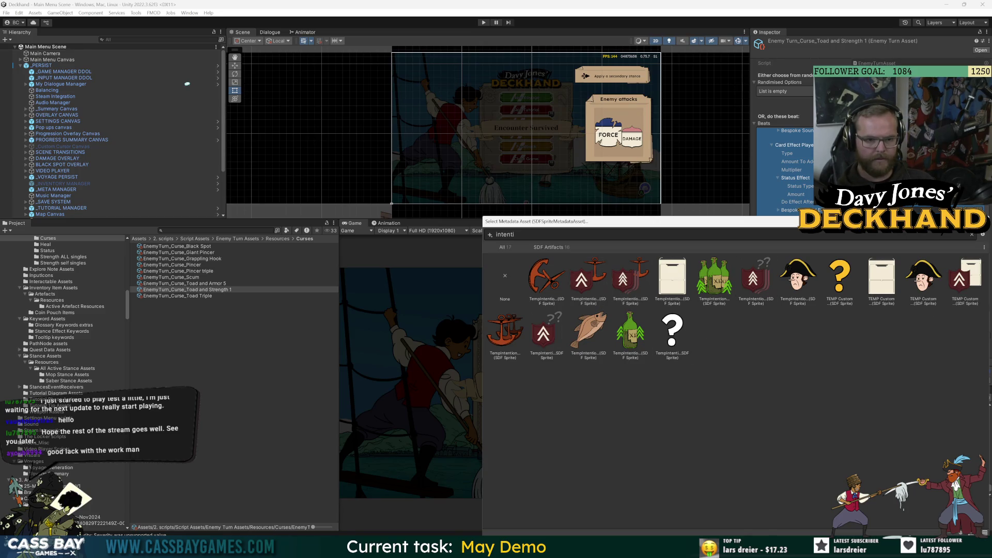
key(alt+Tab)
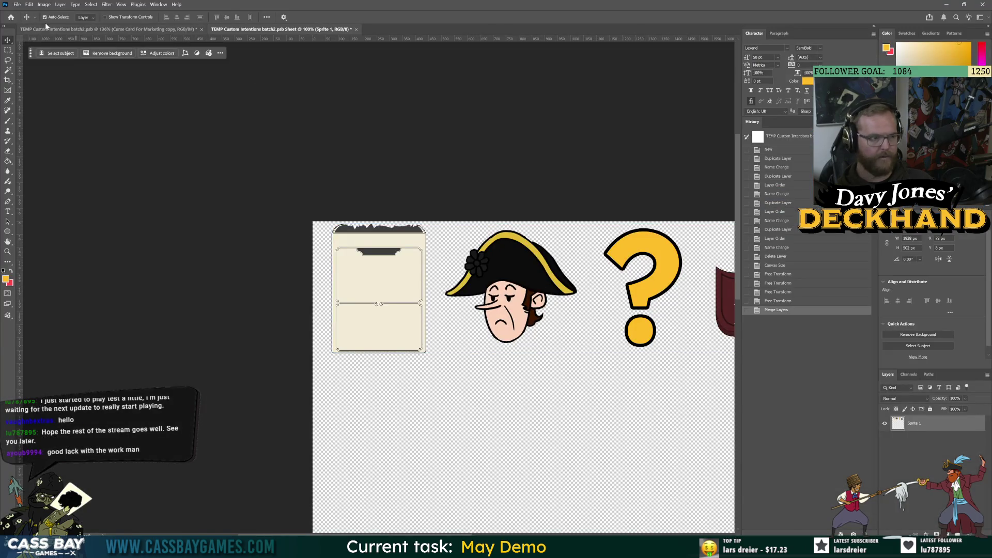
- Duplicate the Curse Card For Marketing copy layer and shift the copy right and down
key(ctrl+Tab)
click(900, 425)
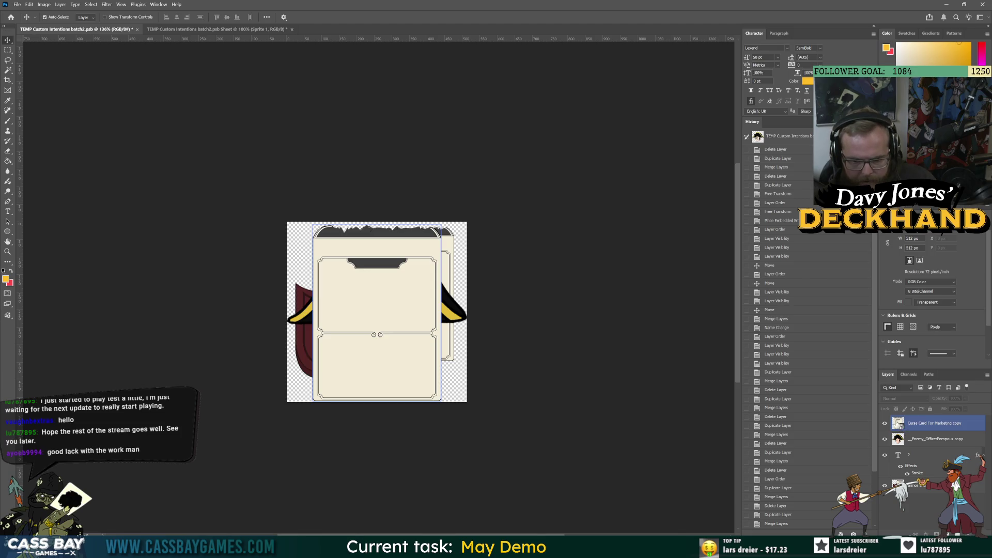
key(ctrl+j)
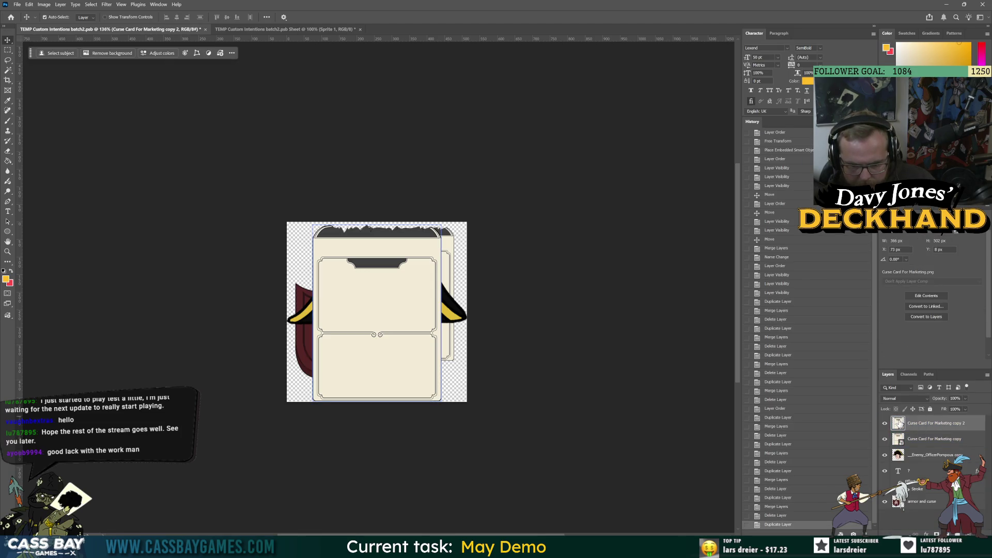
drag(929, 509, 929, 510)
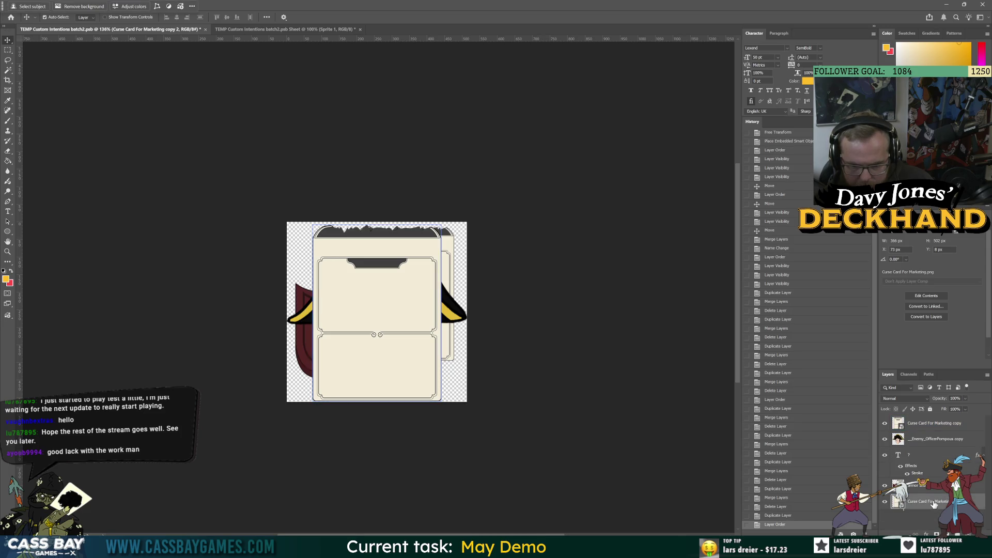
key(ctrl+t)
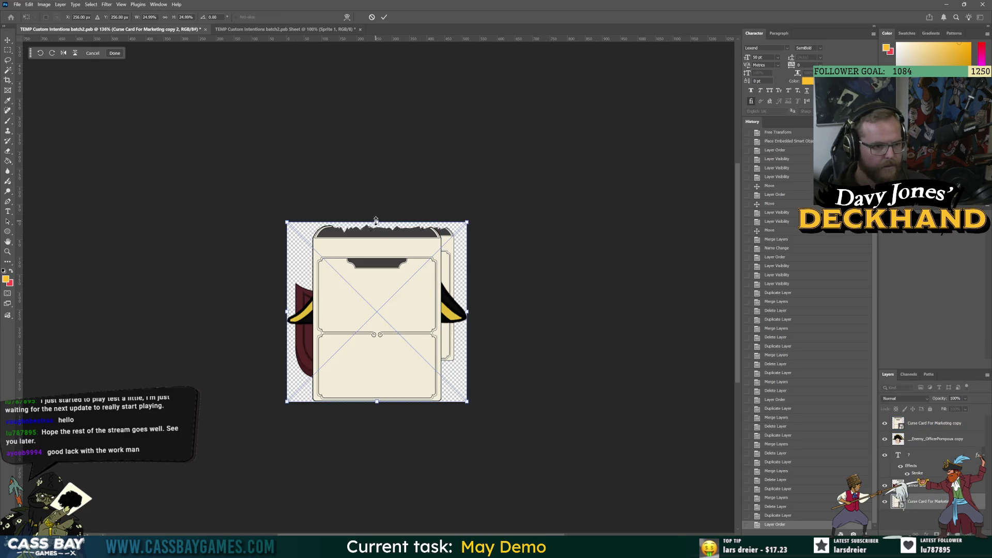
drag(376, 299, 420, 306)
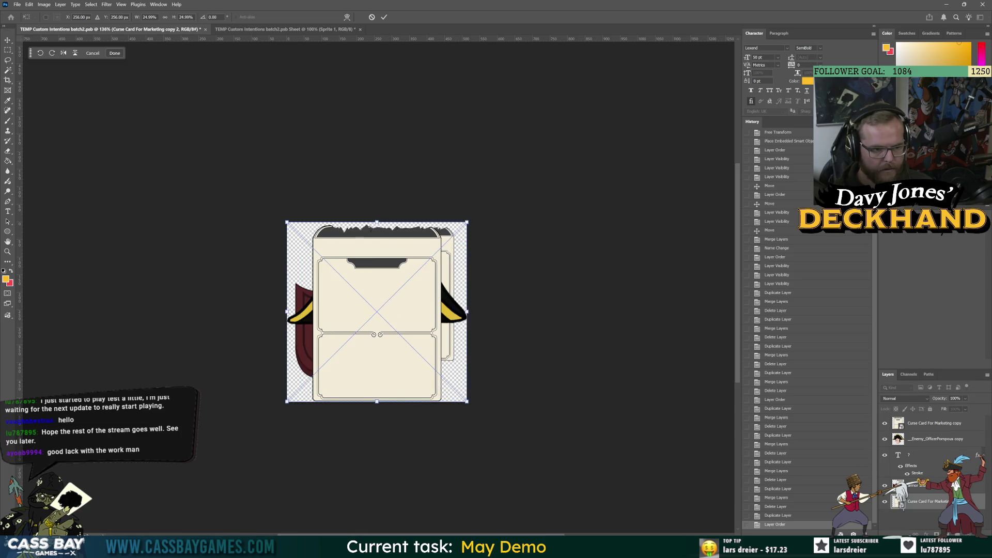
key(Return)
- Hide the top card copy and shrink the other card to about 19% near the top right
click(885, 423)
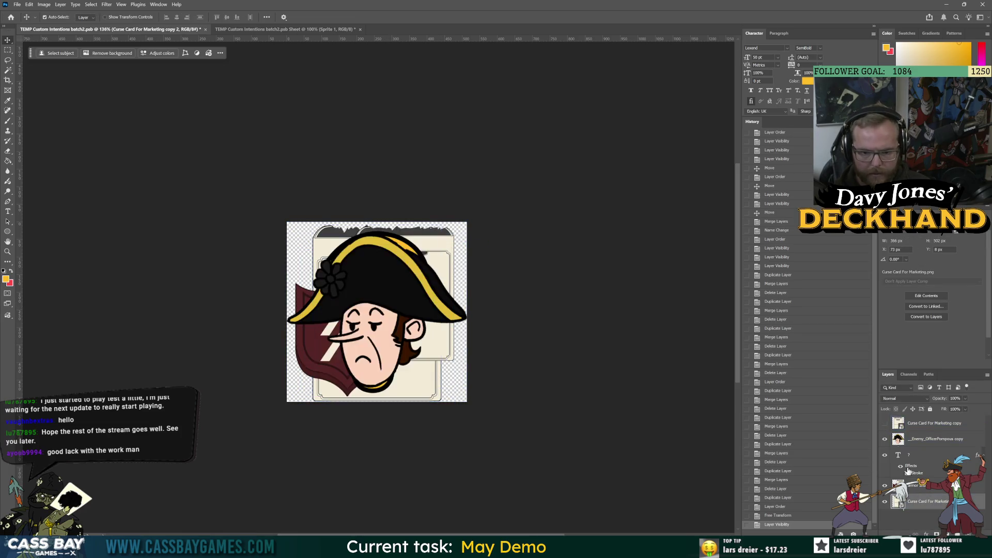
key(ctrl+t)
drag(377, 222, 377, 263)
drag(420, 379, 446, 340)
drag(335, 294, 374, 304)
drag(406, 365, 407, 361)
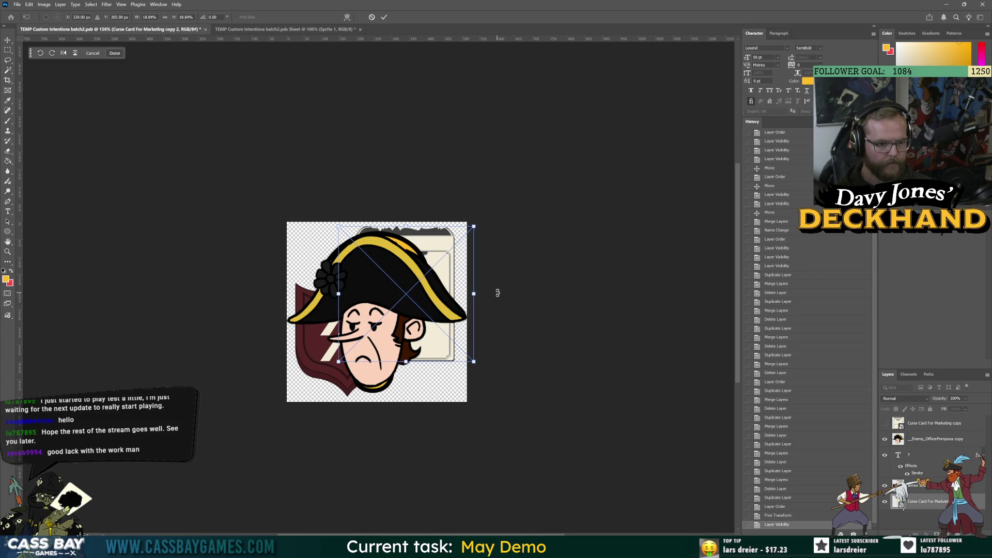
key(Return)
- Hide the armor, text and officer portrait layers so the small curse card shows alone
click(885, 486)
click(885, 455)
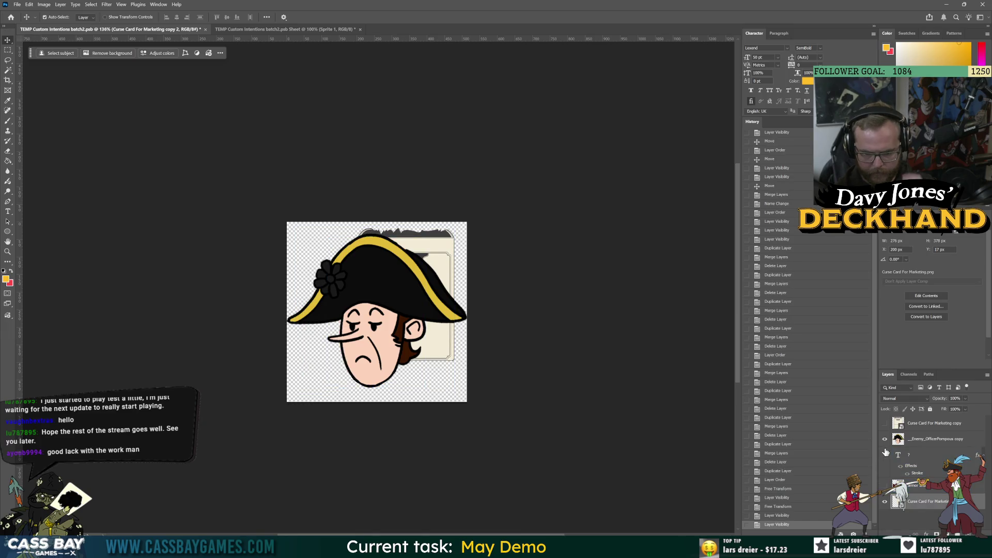
click(885, 438)
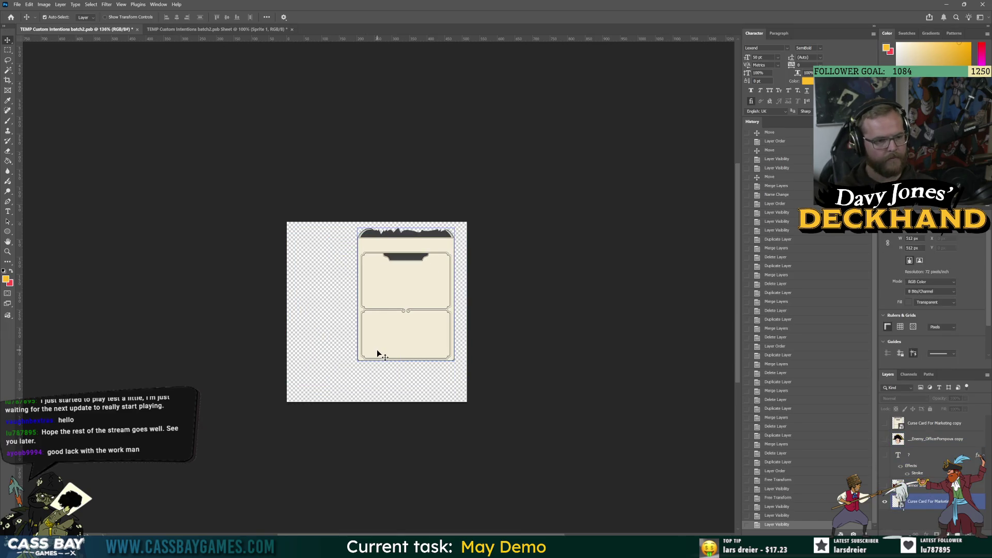
key(alt+Tab)
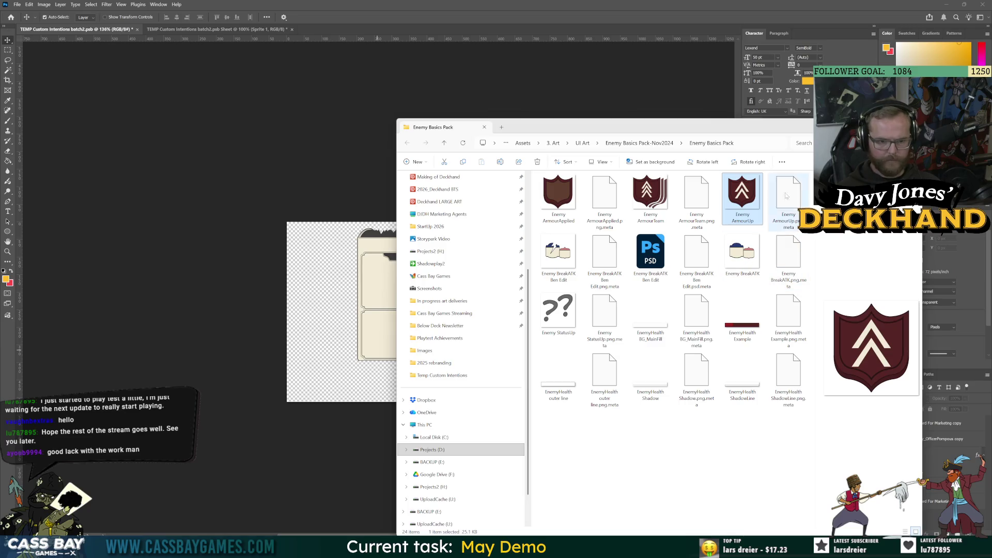
- Navigate up from Enemy Basics Pack-Nov2024 to the Deckhand UI Art folder
click(654, 145)
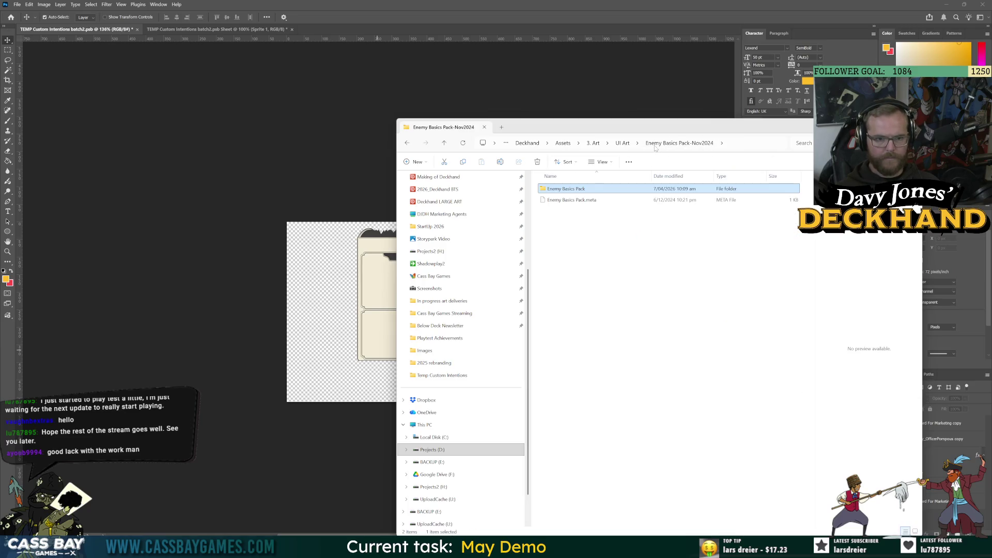
click(614, 143)
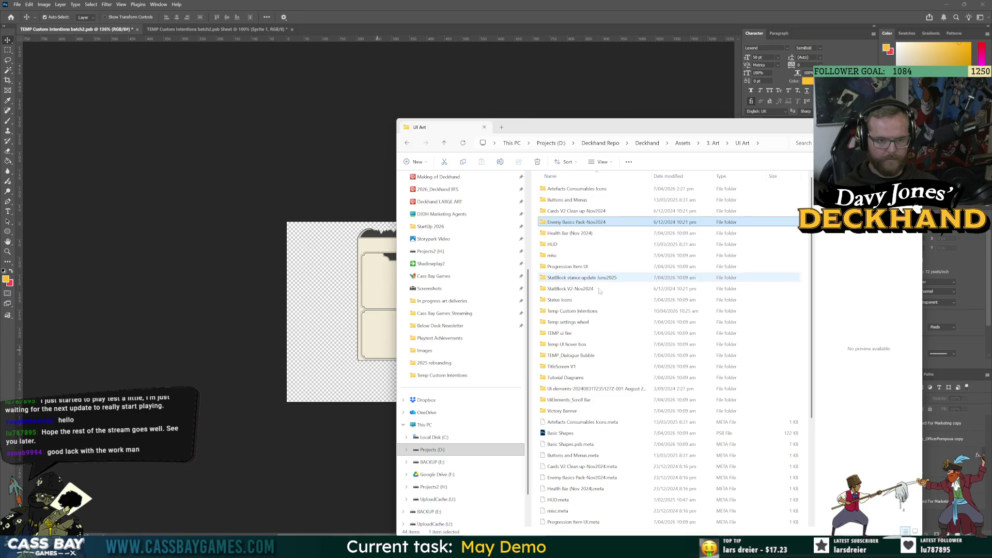
mouse_move(619, 345)
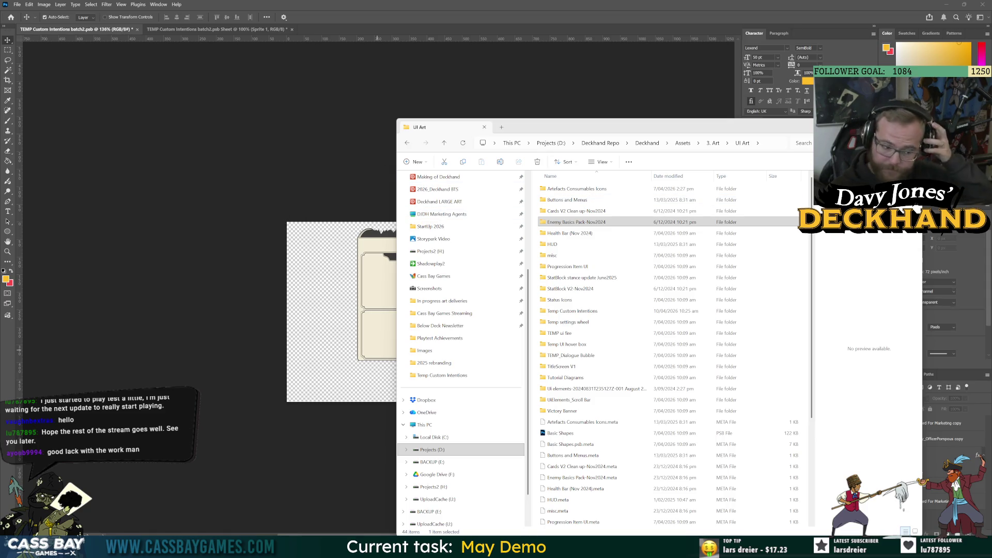
key(alt+Tab)
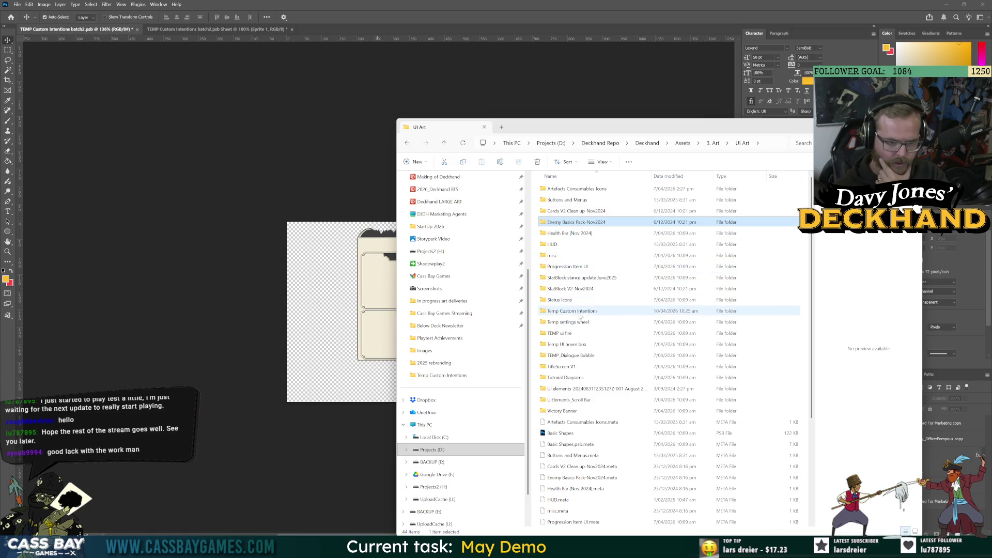
- Open the Status Icons folder and preview its StatBlockIcon and StatusIcon images
double_click(571, 300)
click(569, 191)
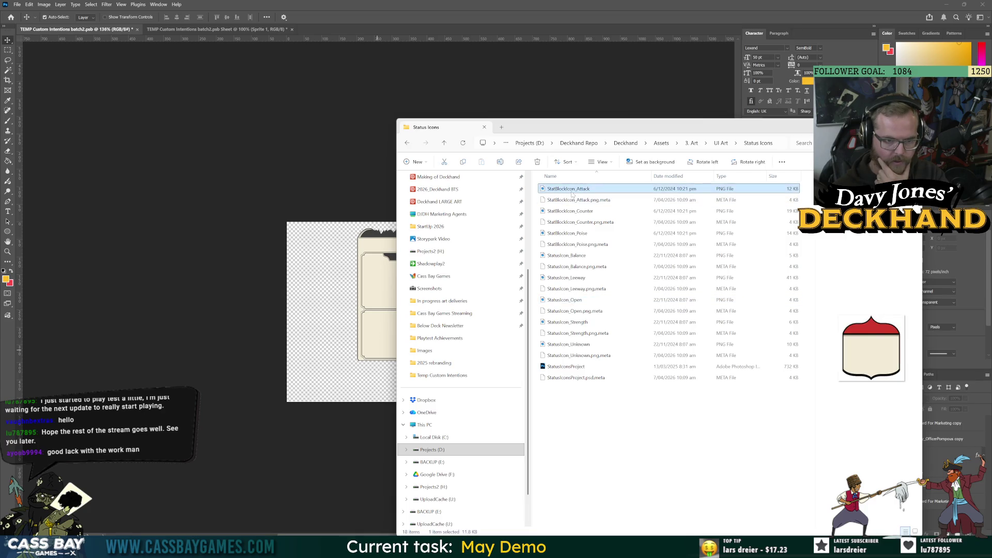
click(568, 211)
click(582, 345)
click(582, 322)
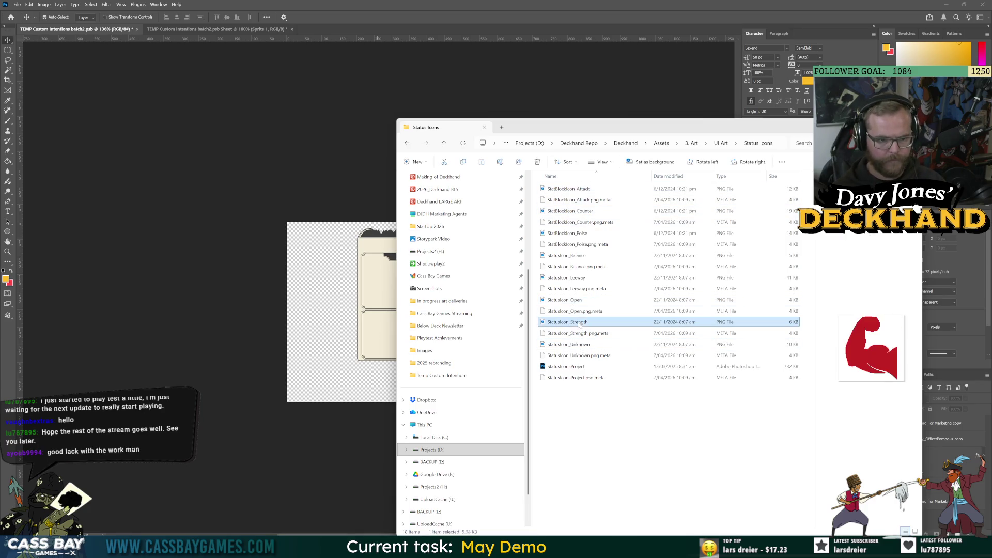
click(582, 300)
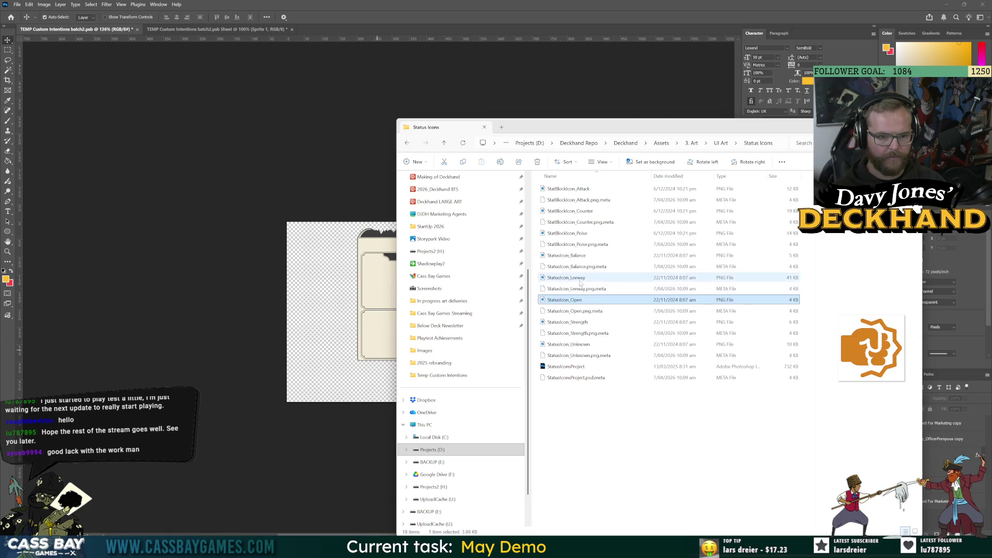
click(583, 277)
click(584, 256)
click(586, 234)
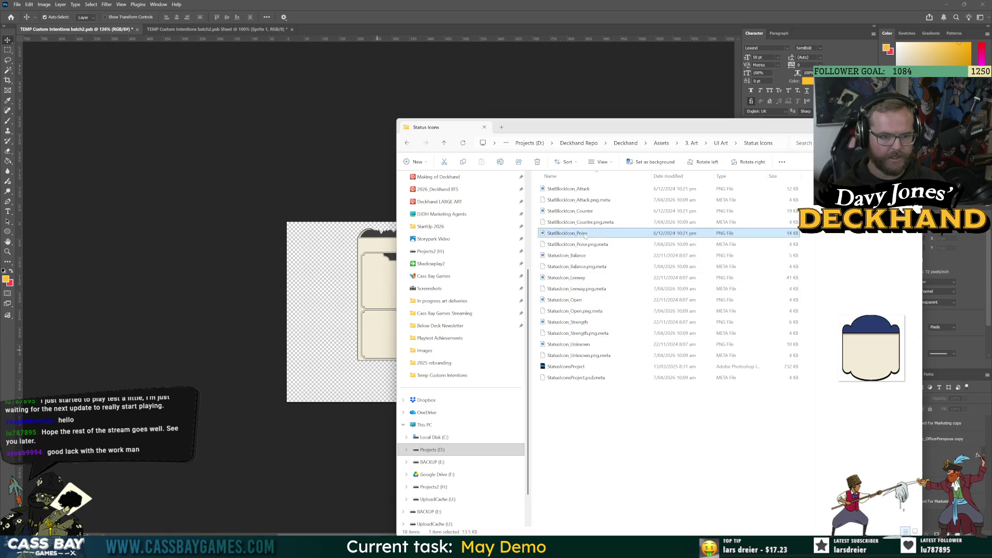
- Delete StatusIcon_Strength, Open, Unknown and Leeway, keeping Balance and the StatBlockIcon images
click(583, 322)
key(Delete)
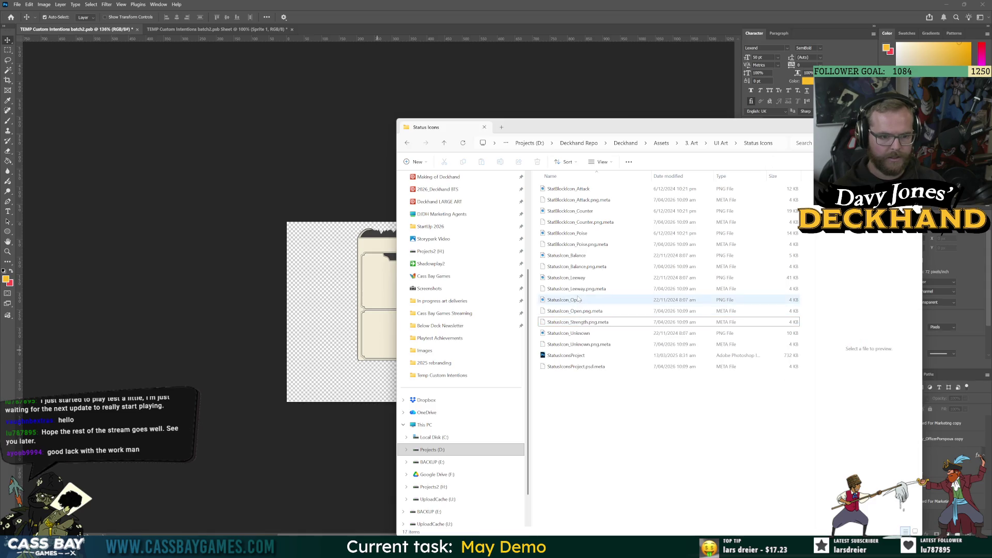
click(580, 300)
key(Delete)
click(584, 323)
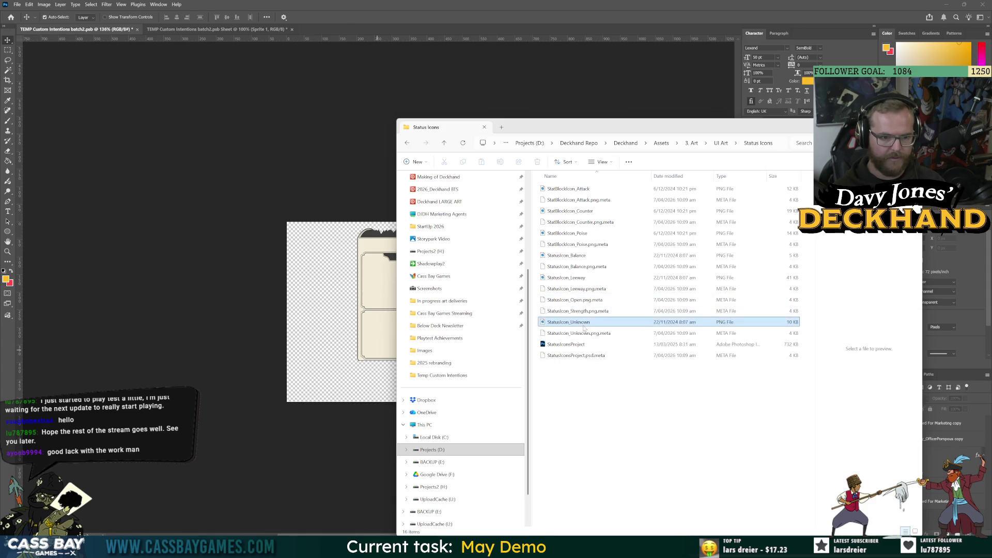
key(Delete)
click(576, 256)
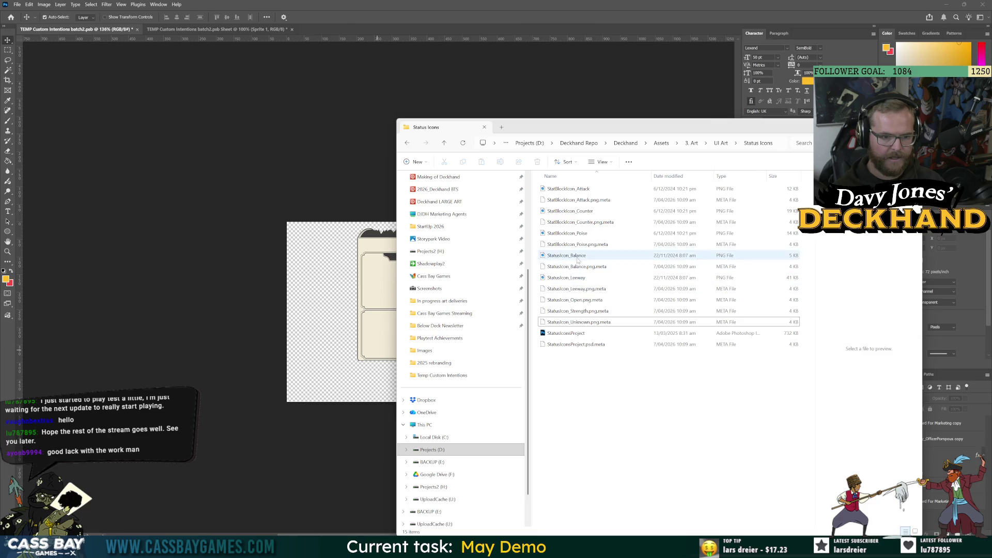
click(575, 279)
key(Delete)
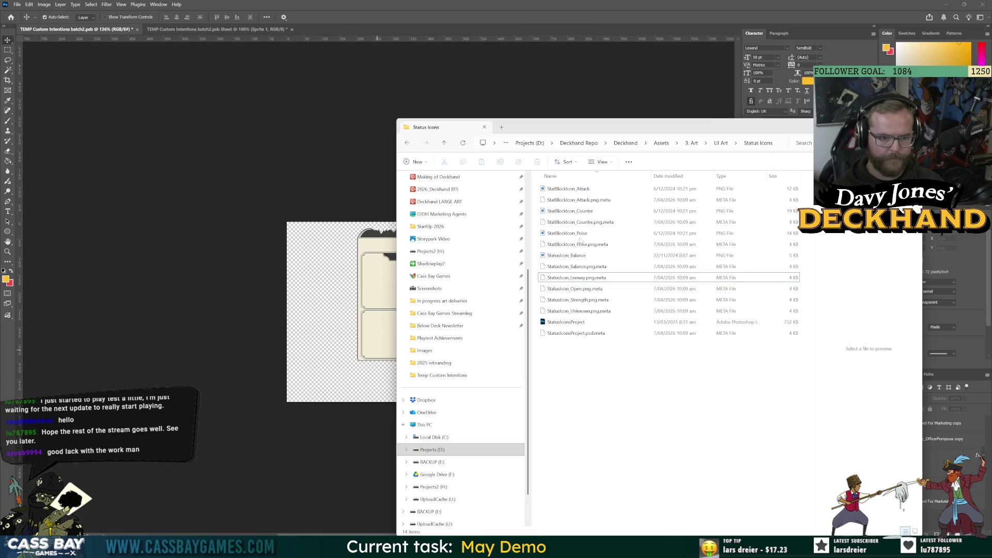
click(574, 233)
click(579, 211)
click(592, 190)
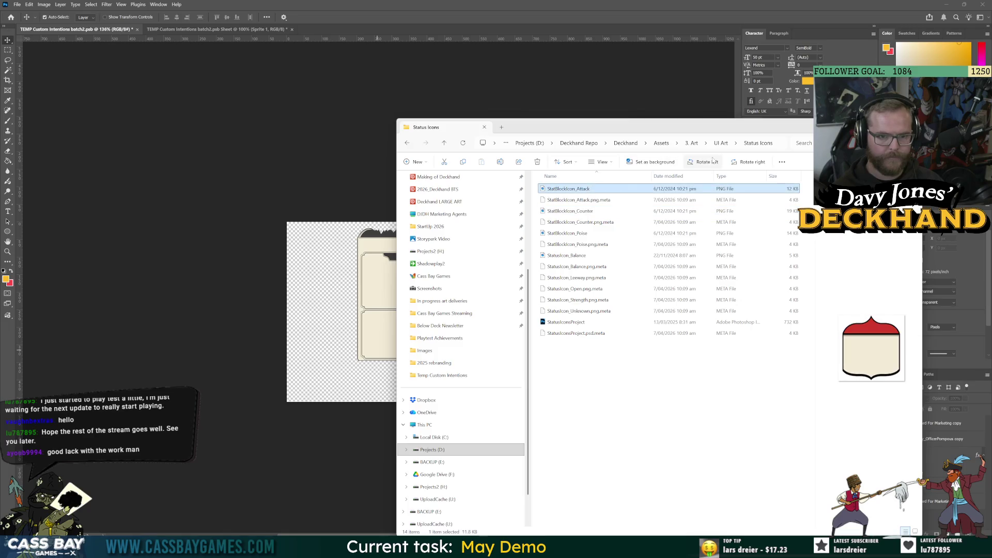
- Return to the UI Art folder and search it for strength files
click(723, 145)
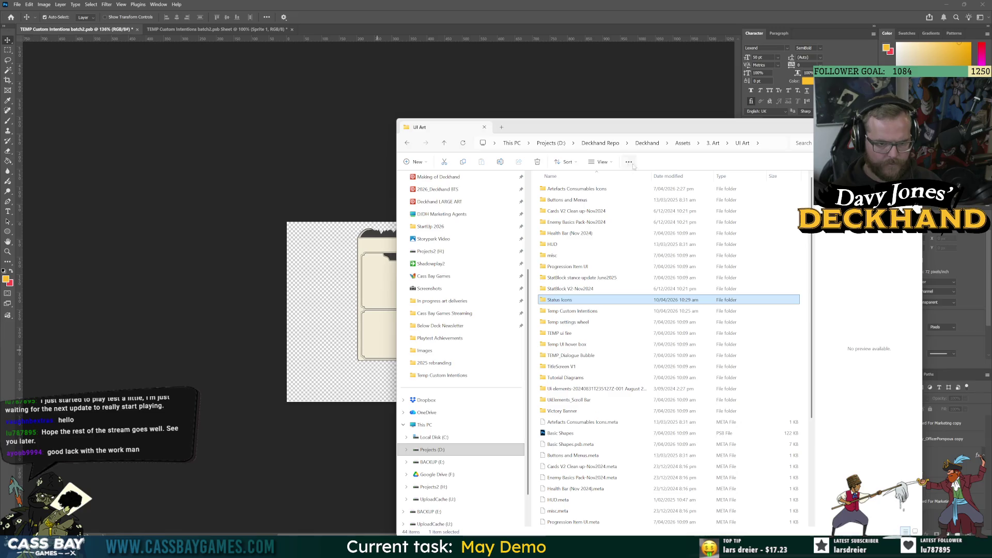
click(802, 144)
text(strengt)
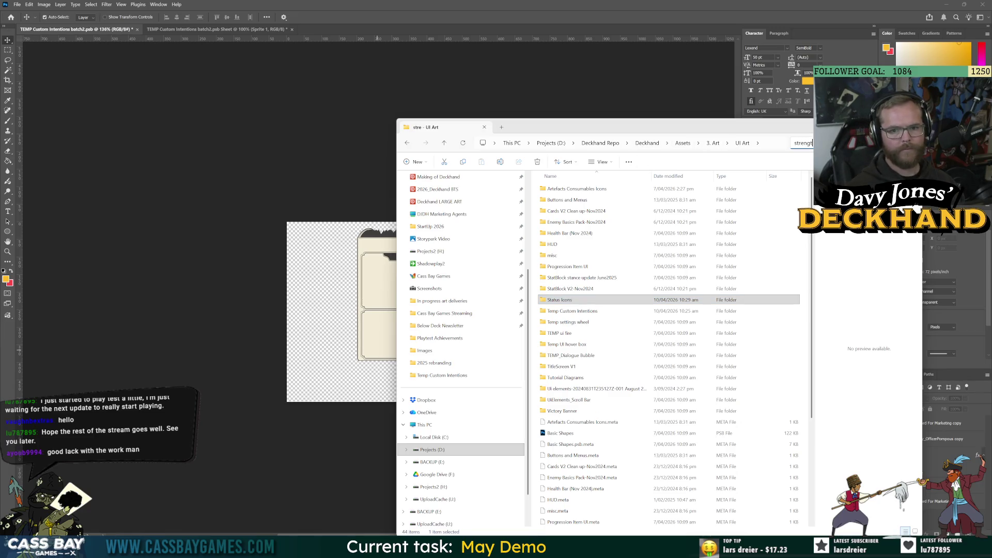
text(h)
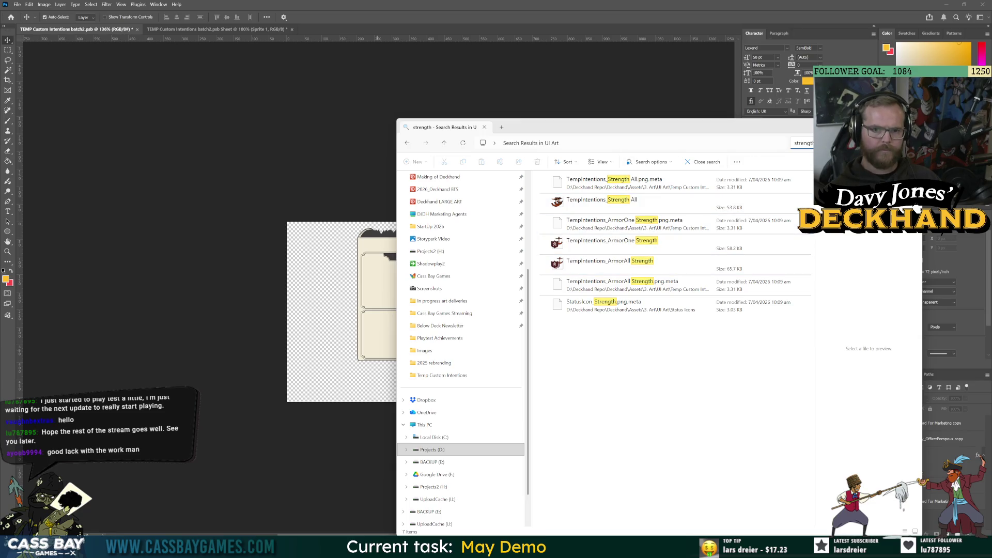
key(alt+Tab)
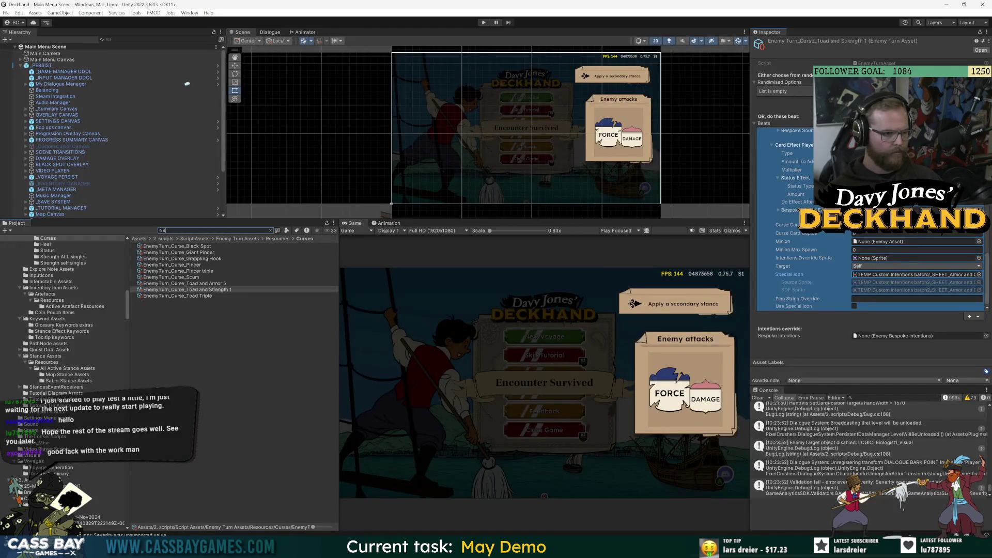
- Search the Project for 'strength' and preview the temp Armor Strength intention sprite
text(trength)
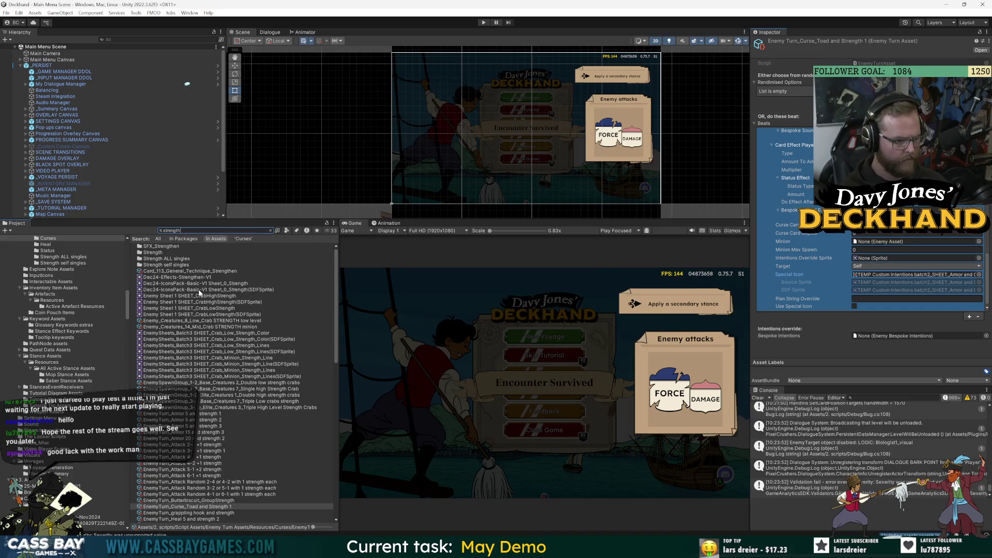
scroll(257, 398, down, 10)
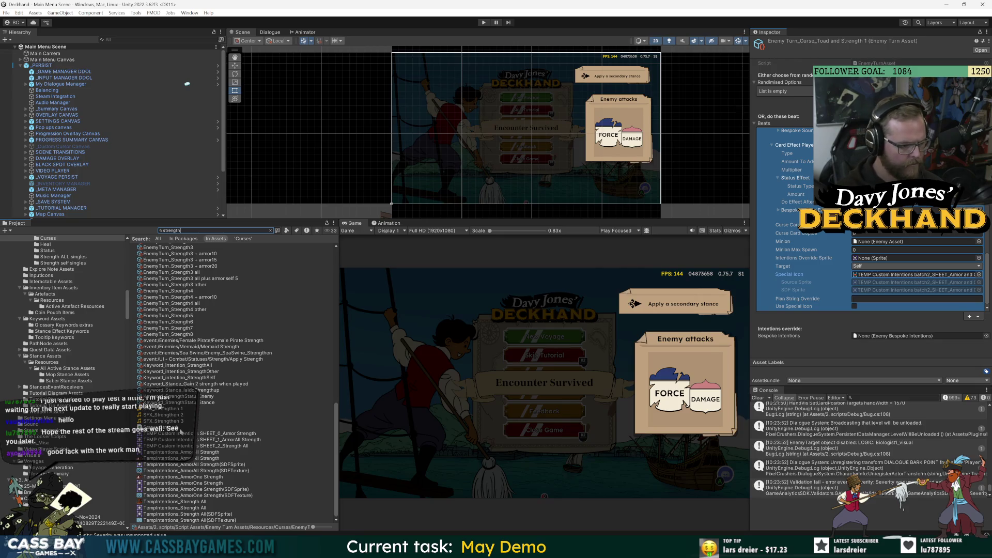
click(176, 434)
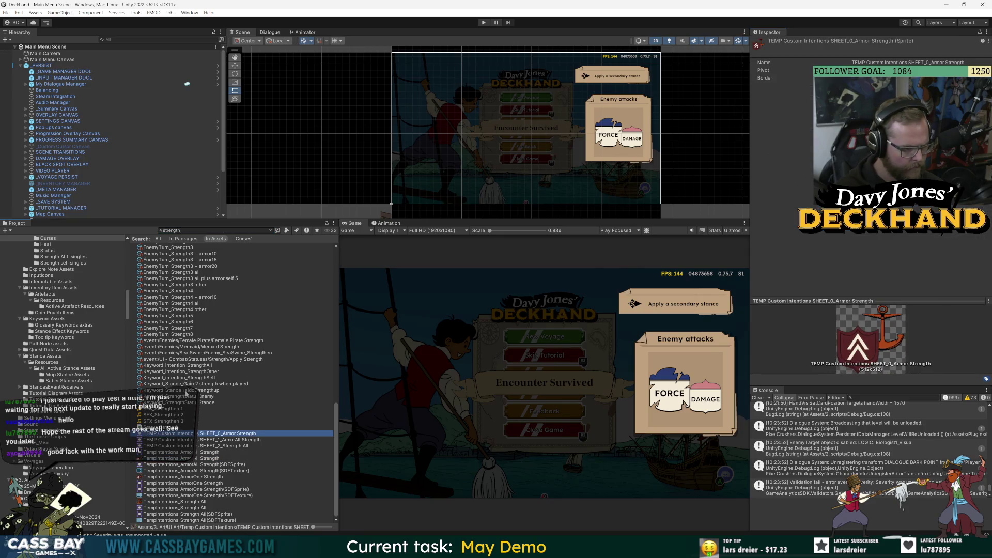
scroll(201, 303, up, 10)
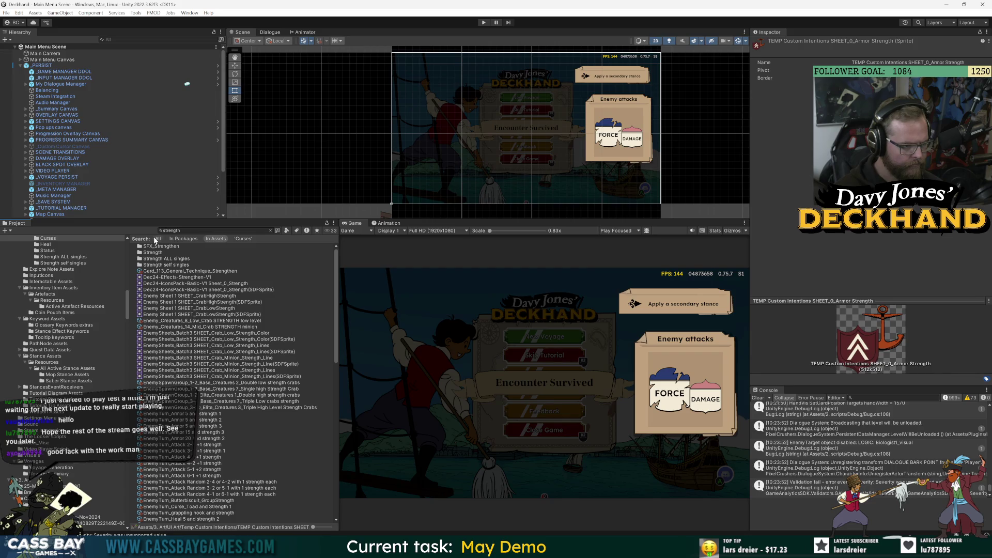
scroll(178, 374, down, 10)
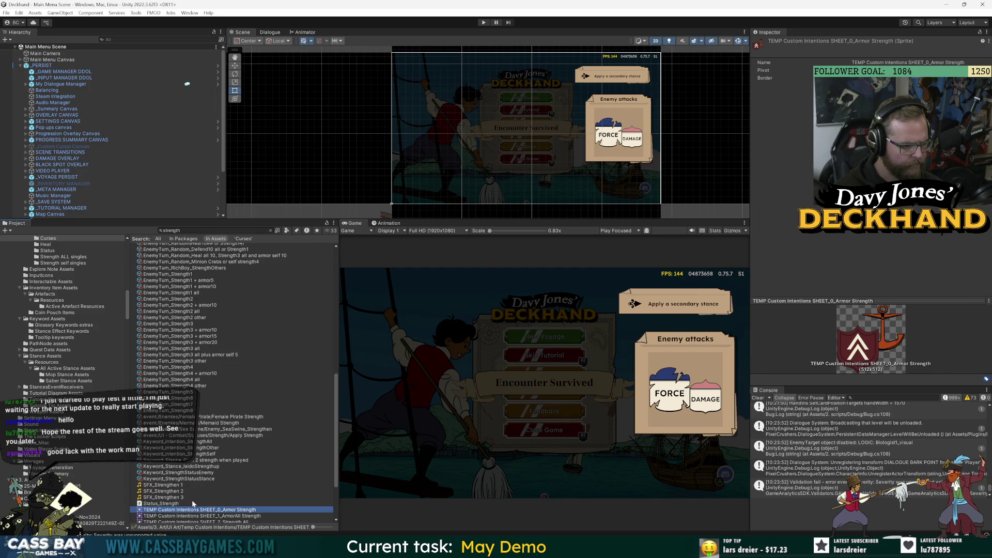
scroll(197, 501, down, 4)
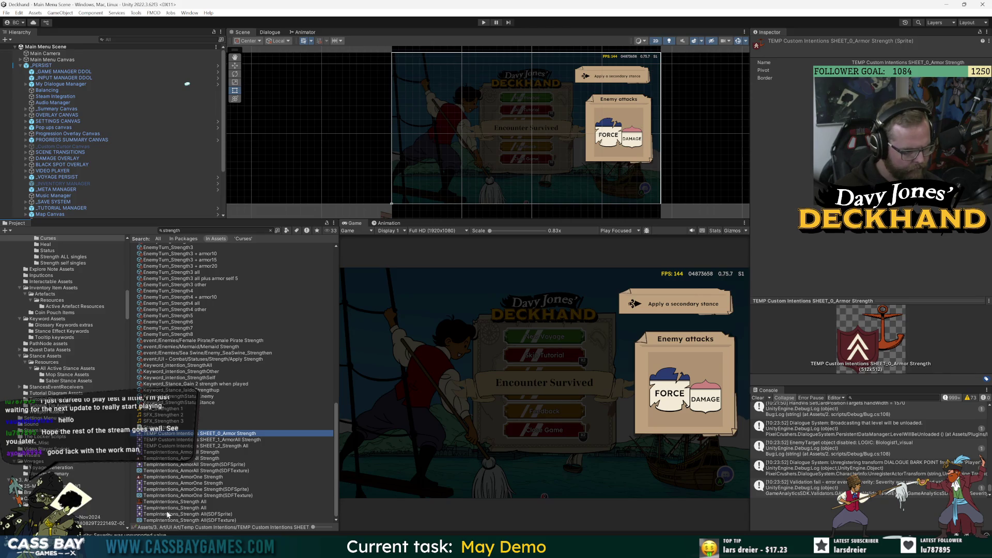
- Search for 'status ic' and step through the status icon sprites, including Charmed_Merged
click(207, 231)
text(s)
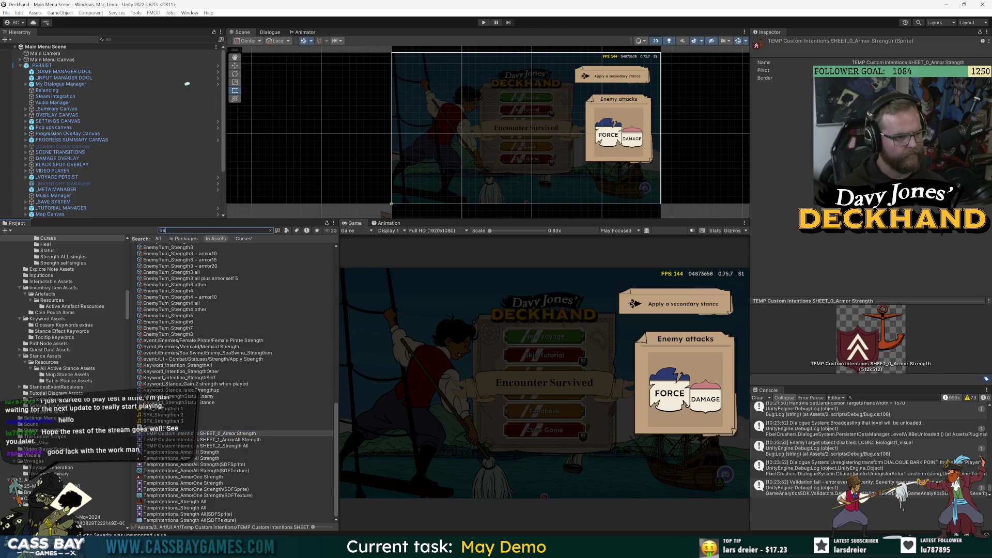
text(tatus ic)
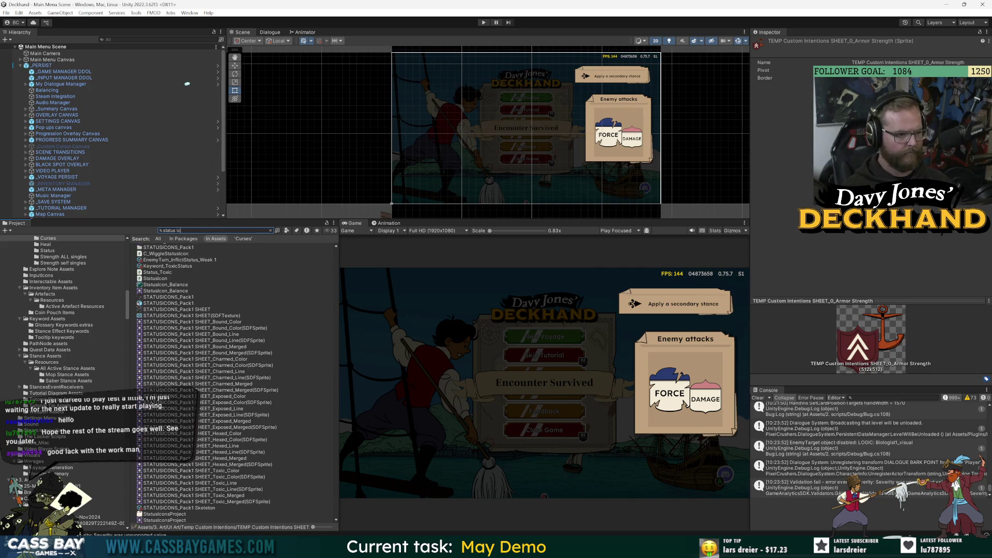
click(228, 322)
key(Down)
key(Down)
key(Down)
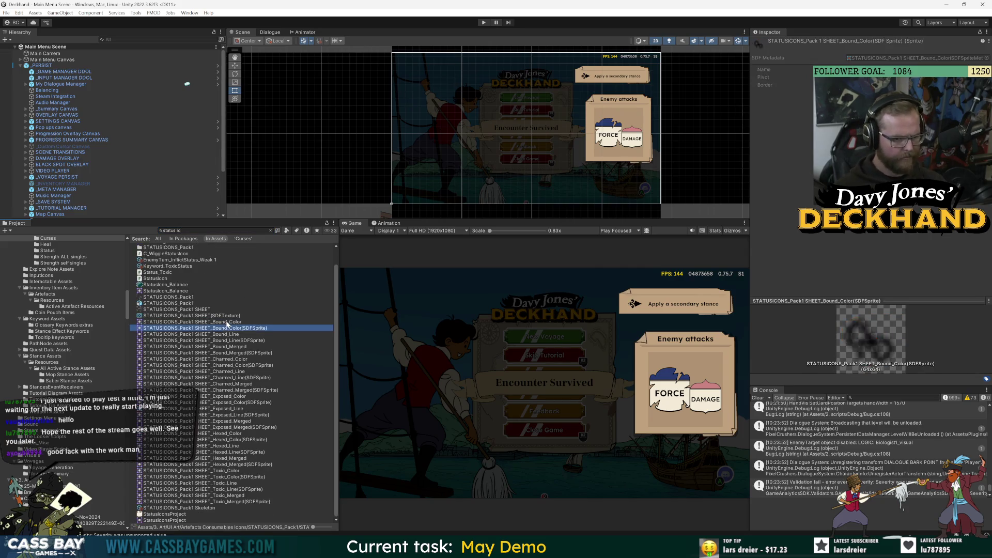
key(Down)
key(Down)
key(Down)
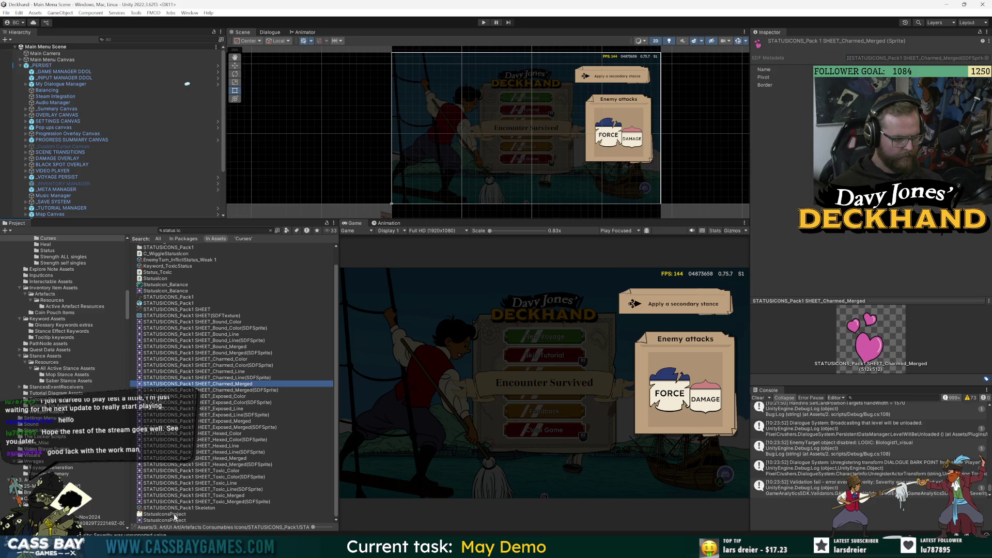
scroll(183, 514, up, 1)
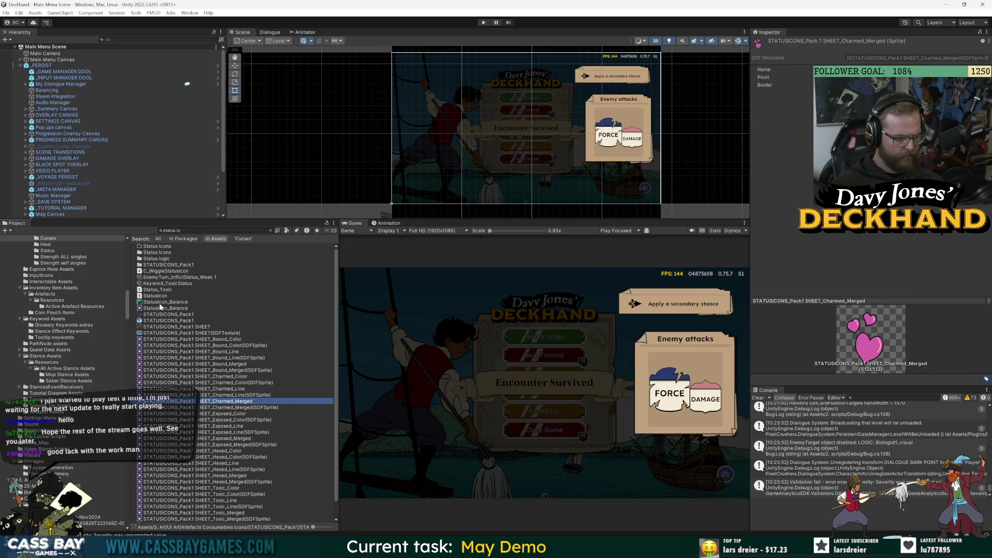
- Browse the Status Icons, UI Art, StatBlock V2-Nov2024 and misc art folders
double_click(166, 253)
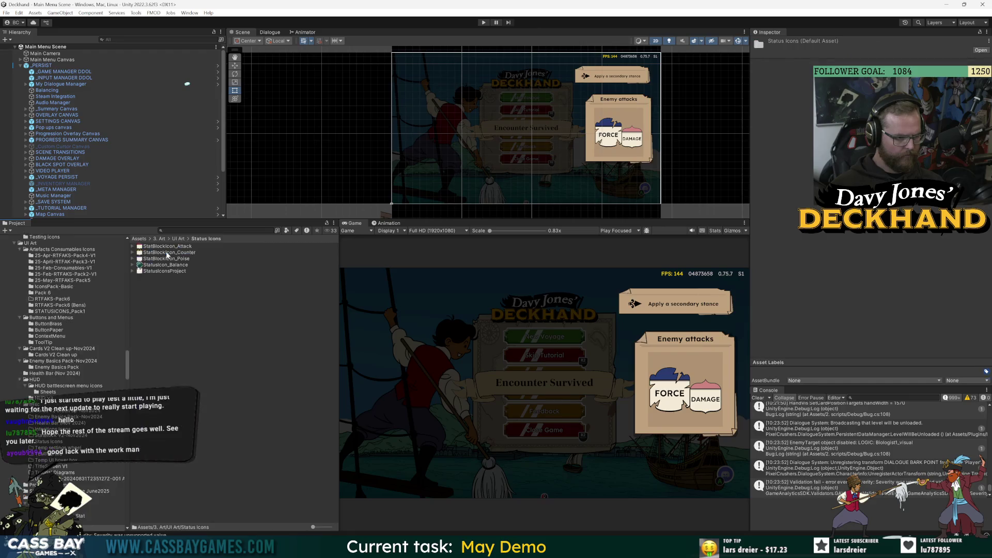
click(178, 239)
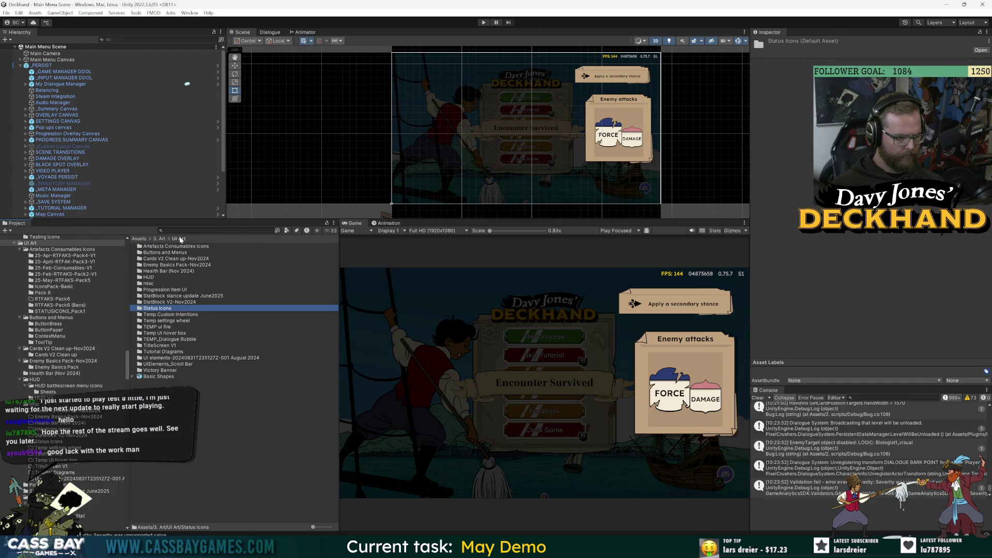
click(165, 303)
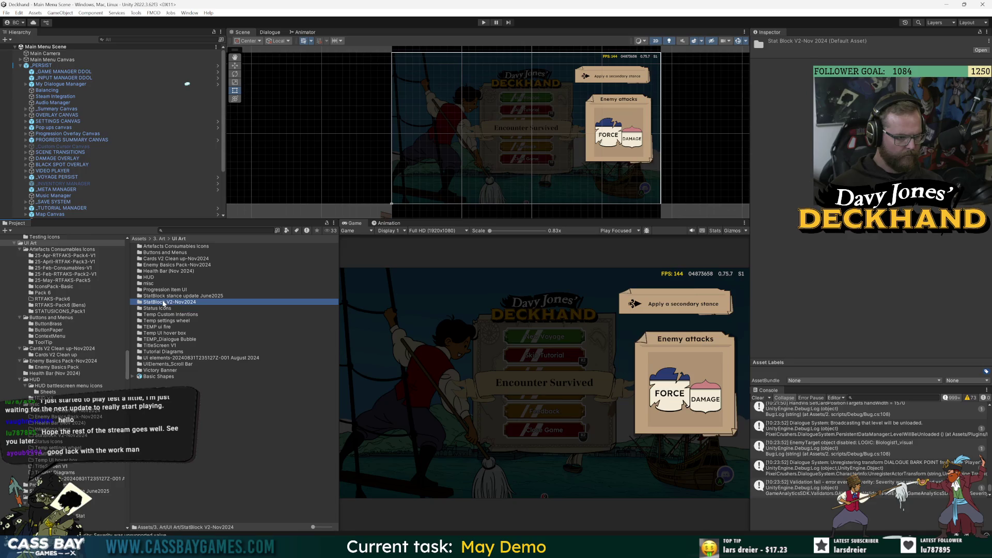
click(163, 295)
click(161, 290)
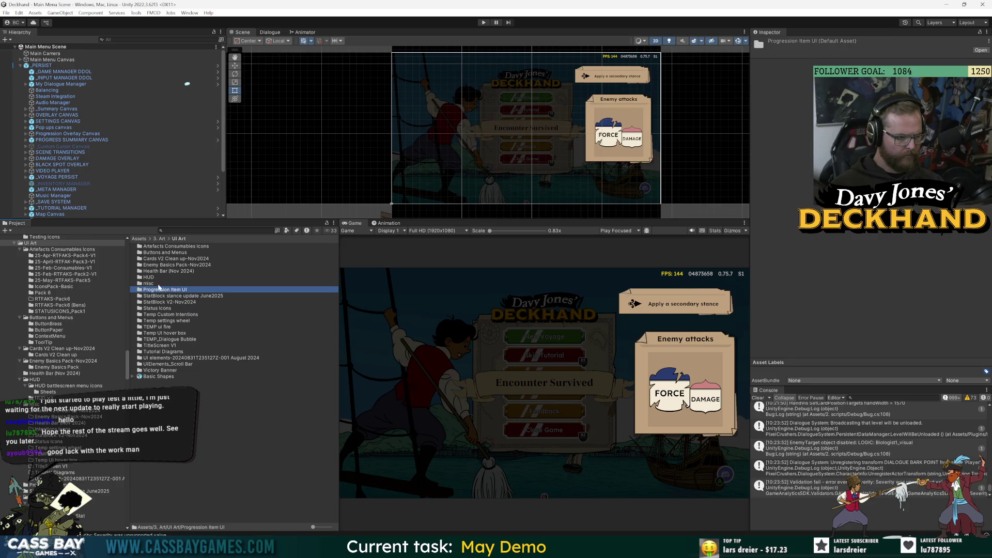
double_click(157, 284)
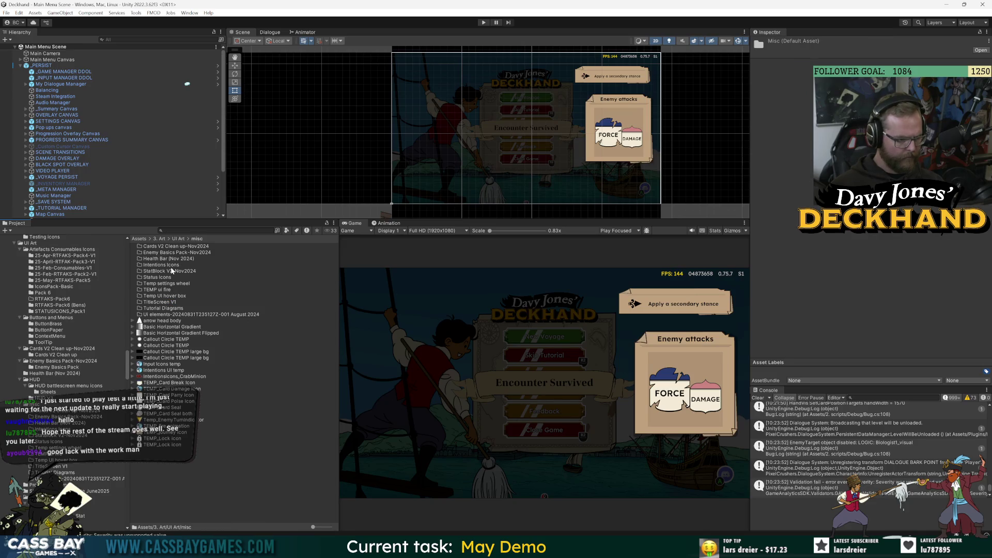
- Locate the anchor Strength sprite in IconsPack-Basic and reveal it in File Explorer
click(216, 230)
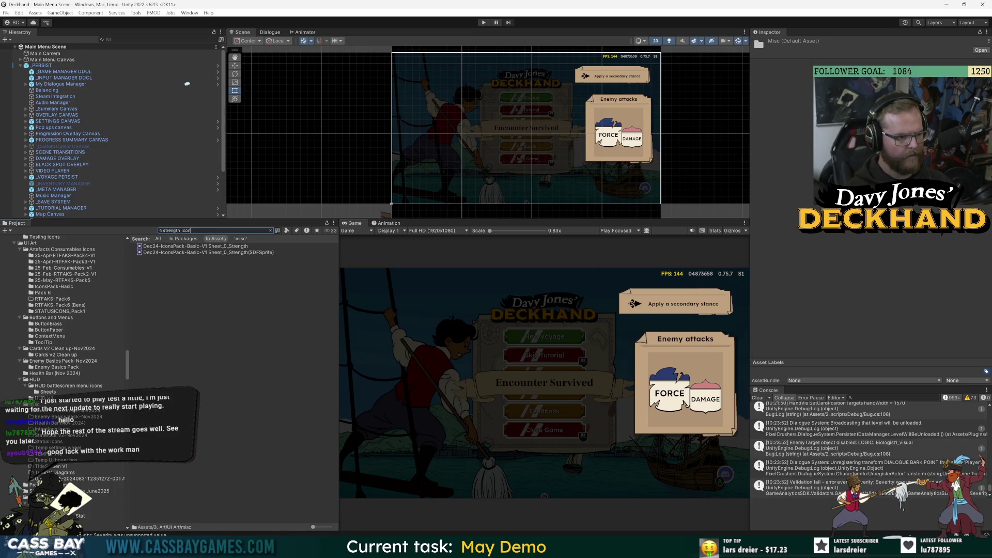
click(214, 246)
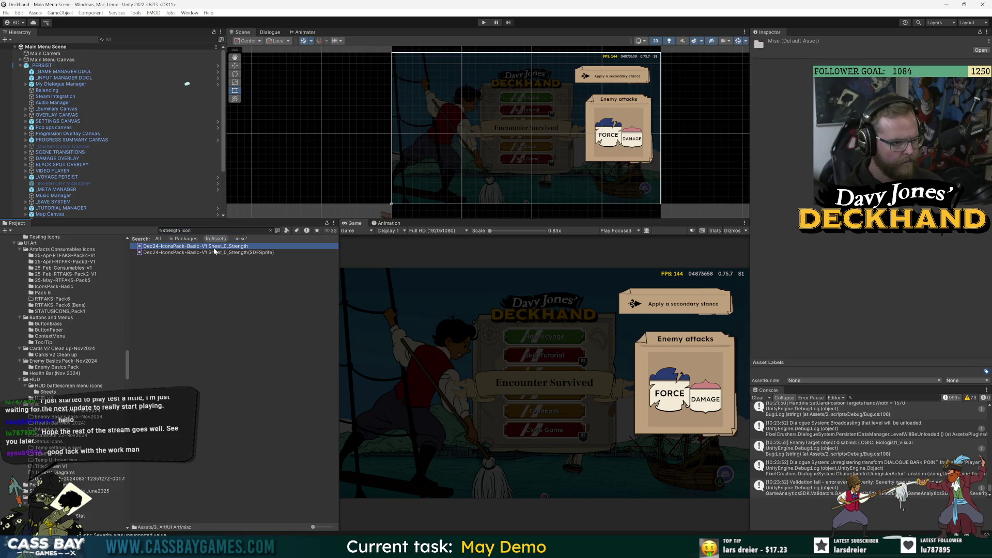
click(270, 231)
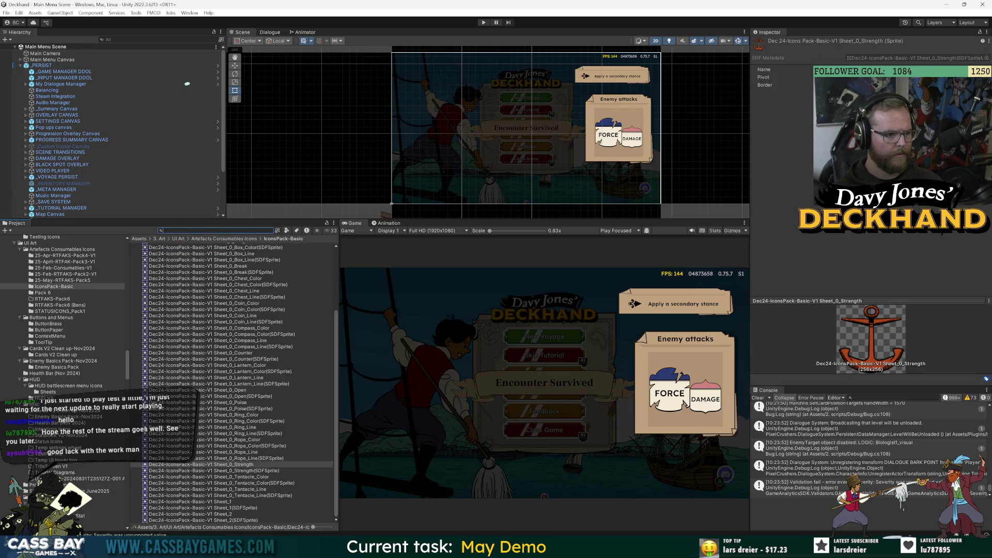
right_click(245, 468)
click(316, 237)
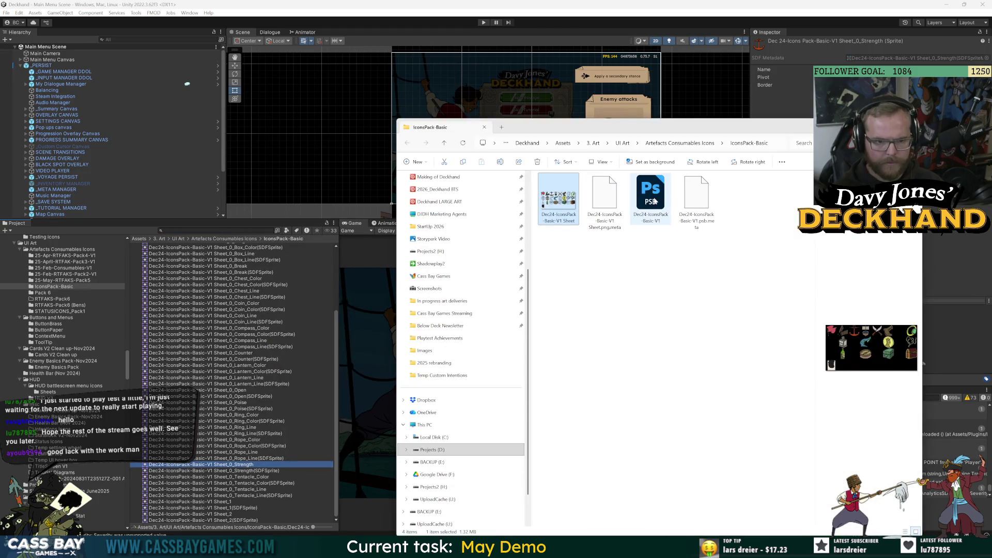
- Open the icons pack PSB and bring its Strengthen anchor layer into the batch2 document
click(655, 201)
double_click(659, 201)
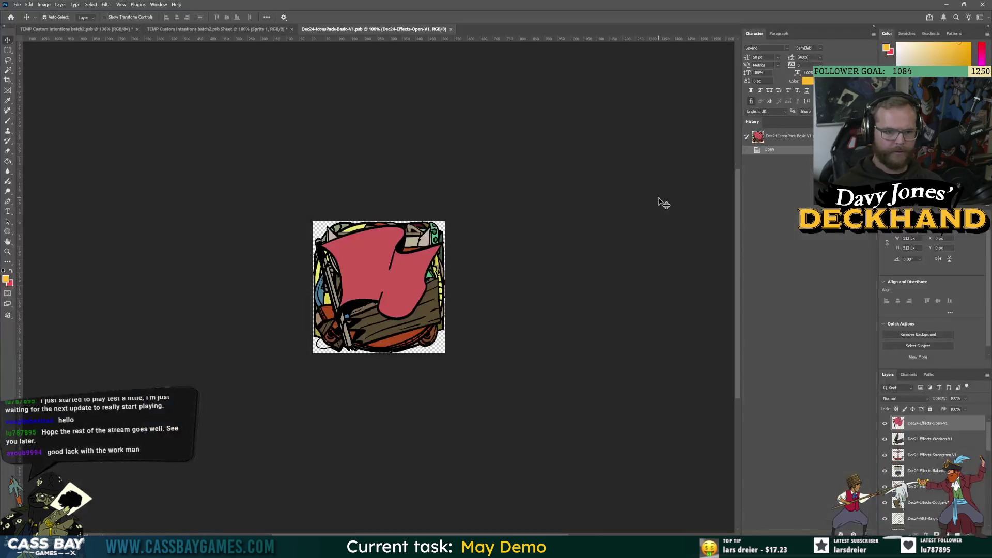
click(921, 454)
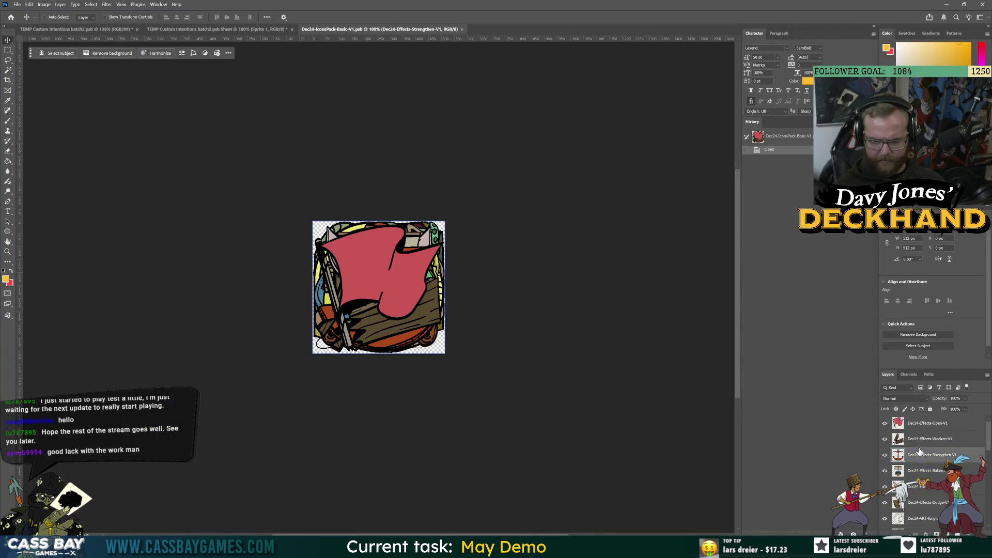
click(218, 29)
click(73, 30)
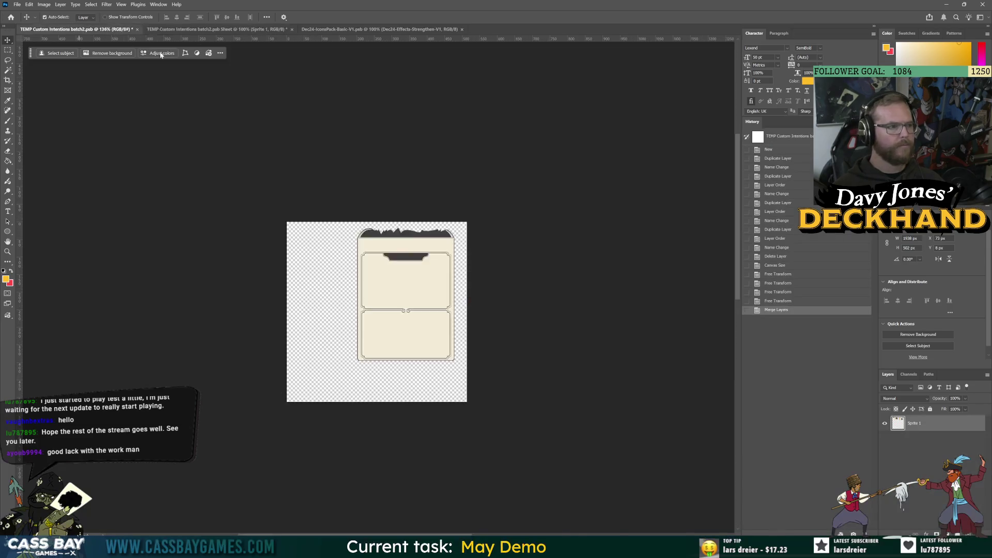
- Scale the anchor down to about 75% and move it left of the card
key(ctrl+t)
drag(287, 223, 331, 267)
drag(389, 328, 360, 327)
drag(358, 265, 359, 265)
key(Return)
key(ctrl+minus)
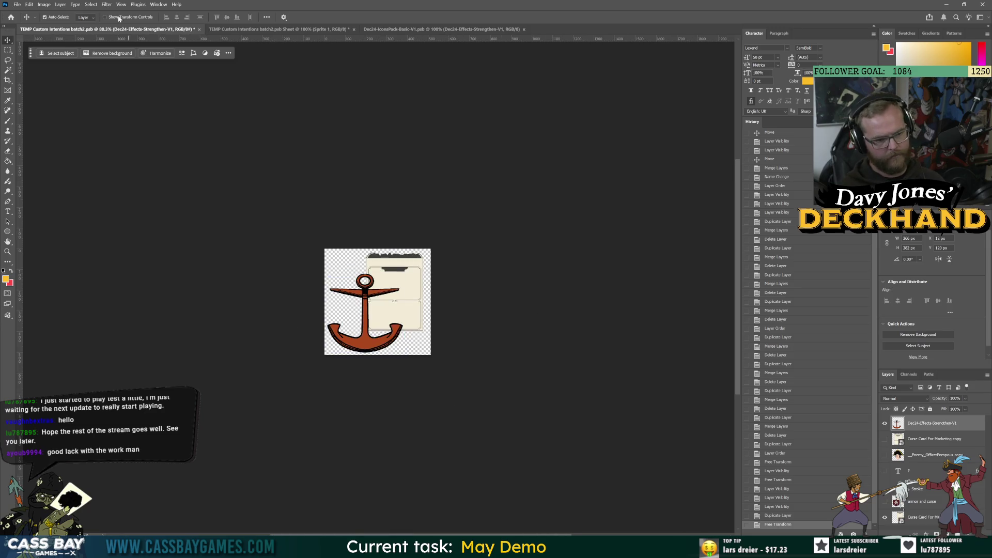
- Place the anchor under the curse card and merge them into layer 'Strenght and curse'
mouse_move(913, 436)
mouse_down()
mouse_move(913, 527)
mouse_move(914, 502)
mouse_up()
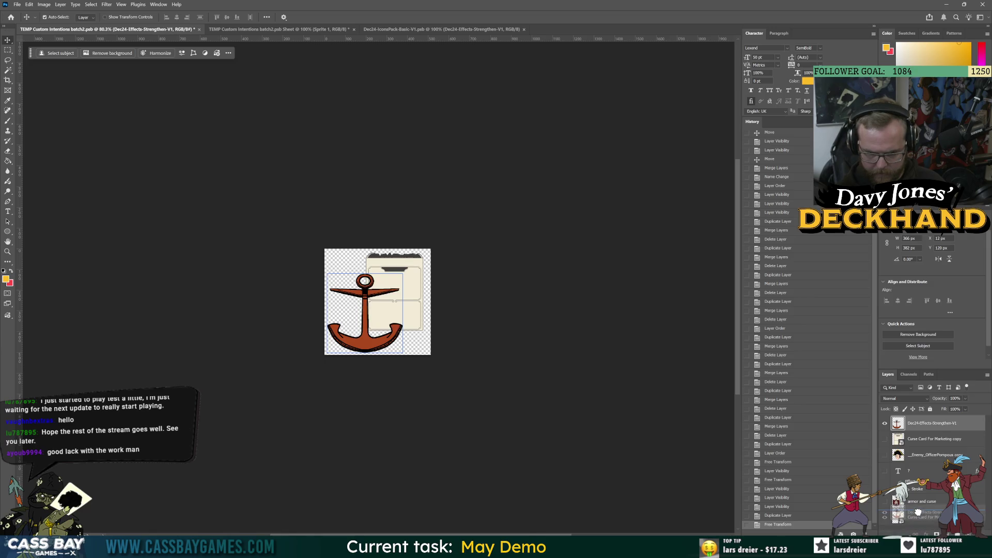
shift+click(915, 517)
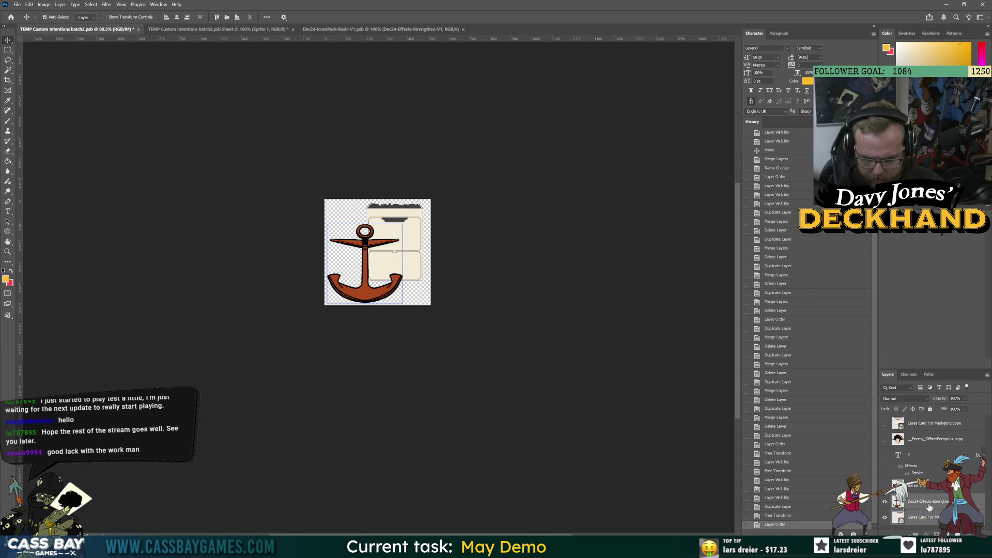
right_click(923, 504)
click(931, 376)
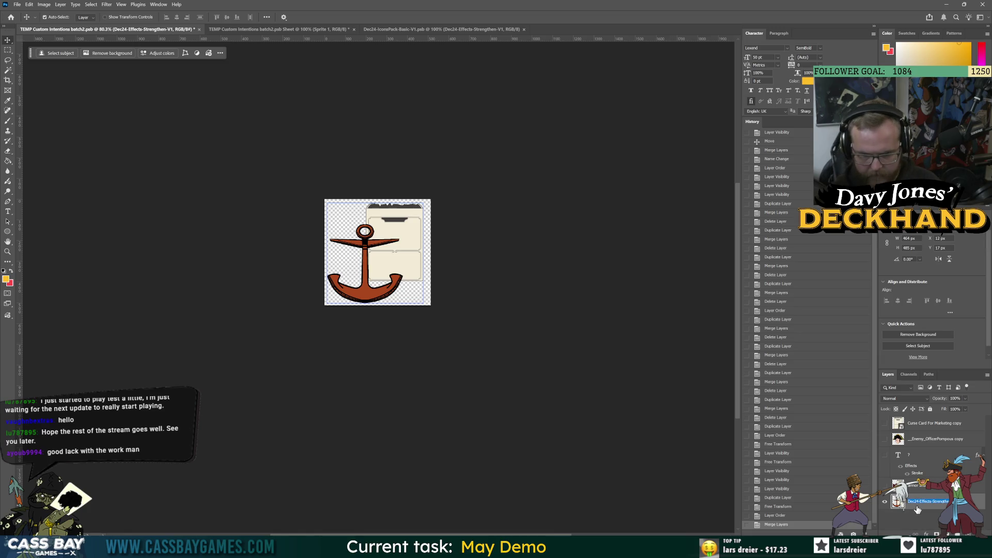
text(Strength and cardenght and curse)
key(Return)
- Make the shield, question mark text and another icon layer visible again
click(885, 486)
click(885, 455)
click(885, 439)
- Show the Curse Card layer and run Sprite Sheet Generator 0.6.0 to build a new sheet
click(885, 423)
click(18, 4)
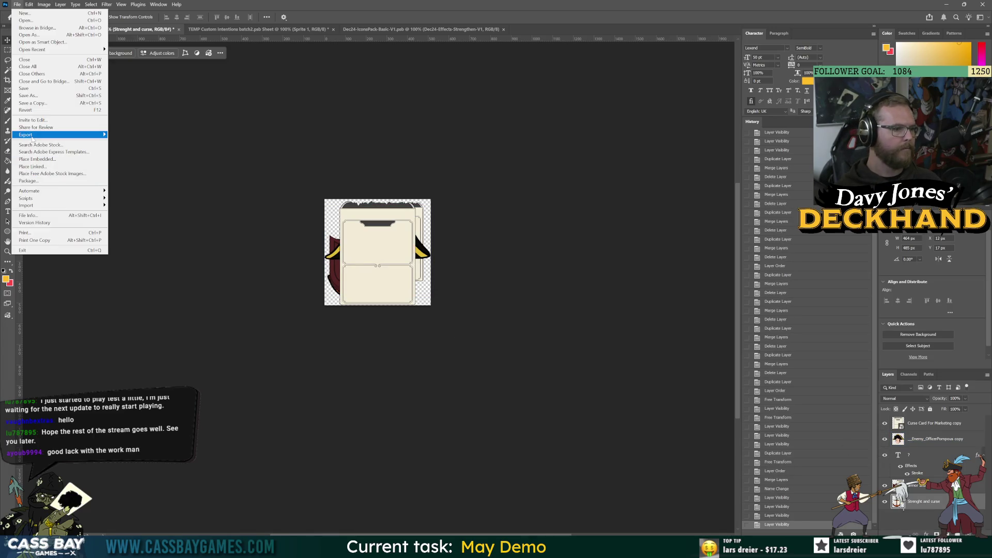
mouse_move(40, 199)
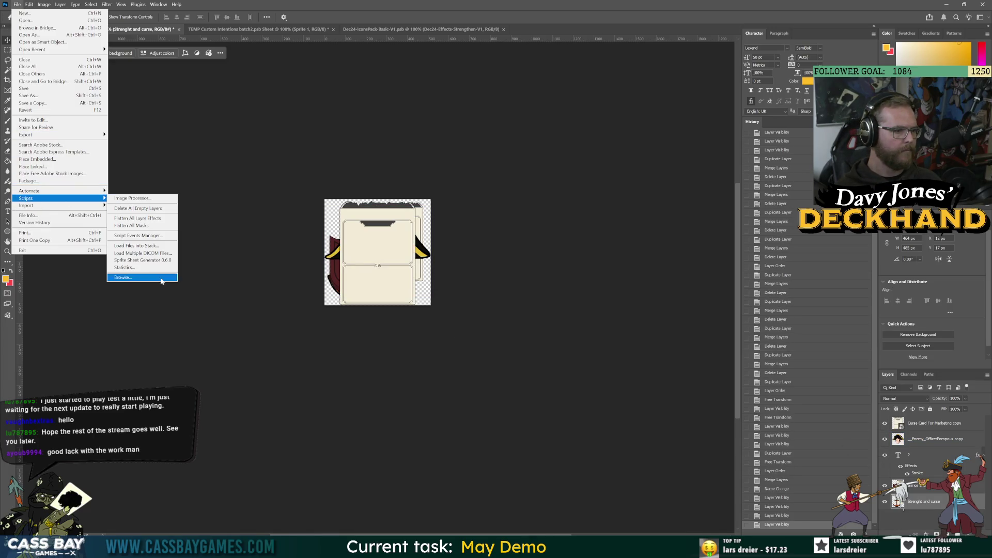
click(149, 262)
click(477, 311)
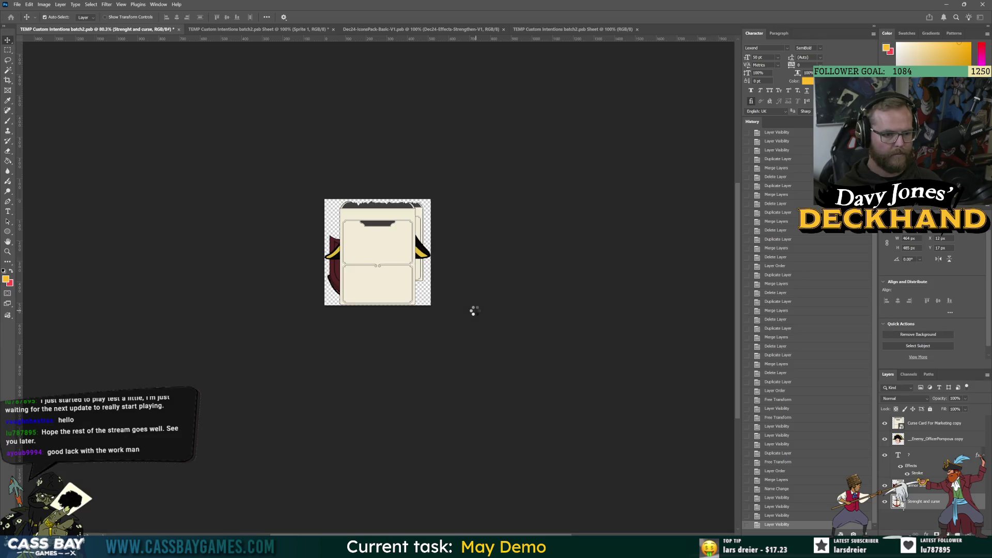
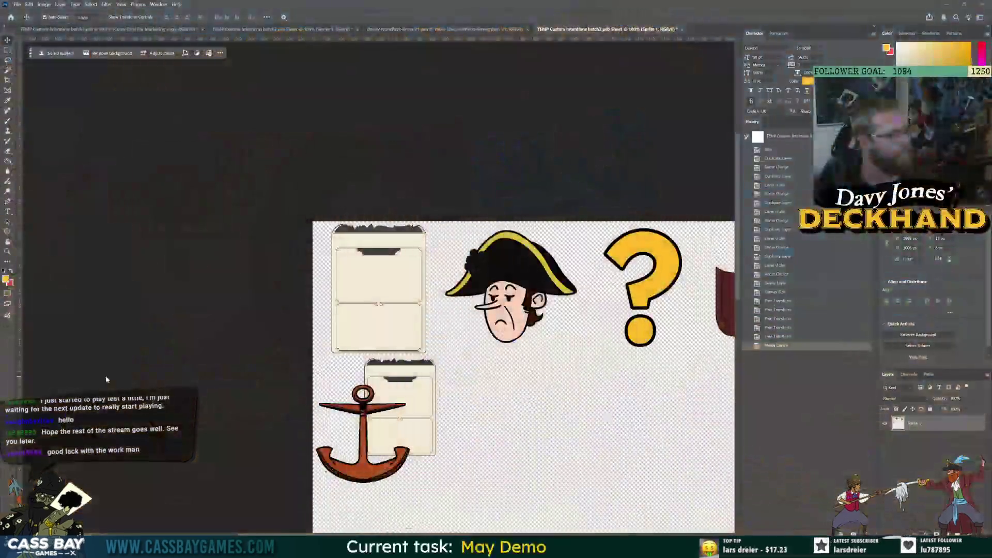
- Export the sheet as a PNG, overwriting the existing TEMP Custom Intentions batch2_SHEET file
scroll(627, 360, down, 3)
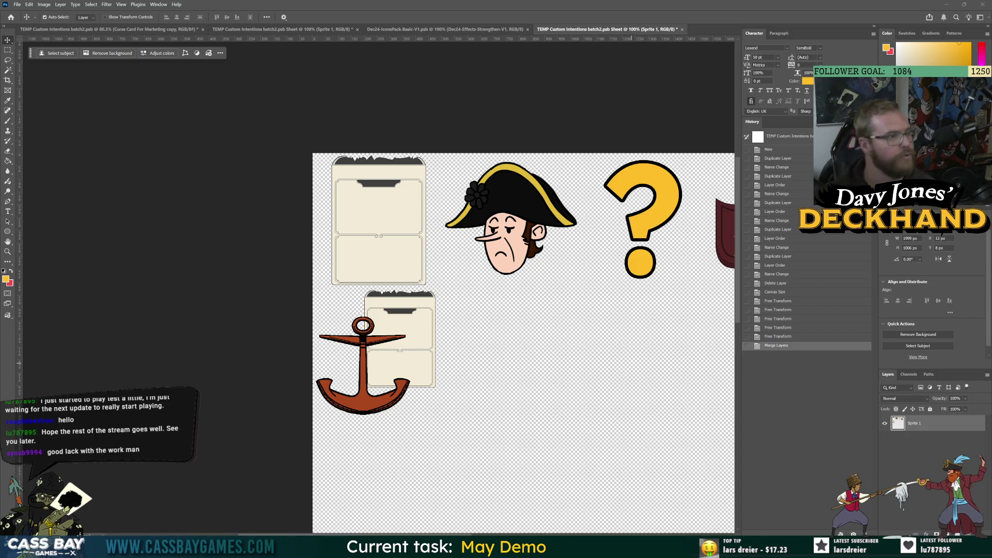
click(16, 5)
mouse_move(31, 134)
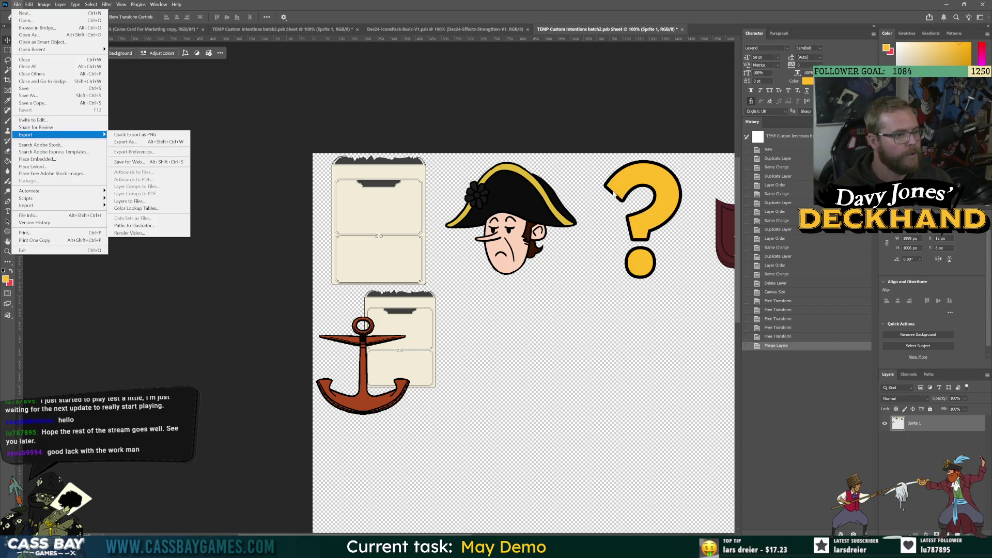
click(135, 134)
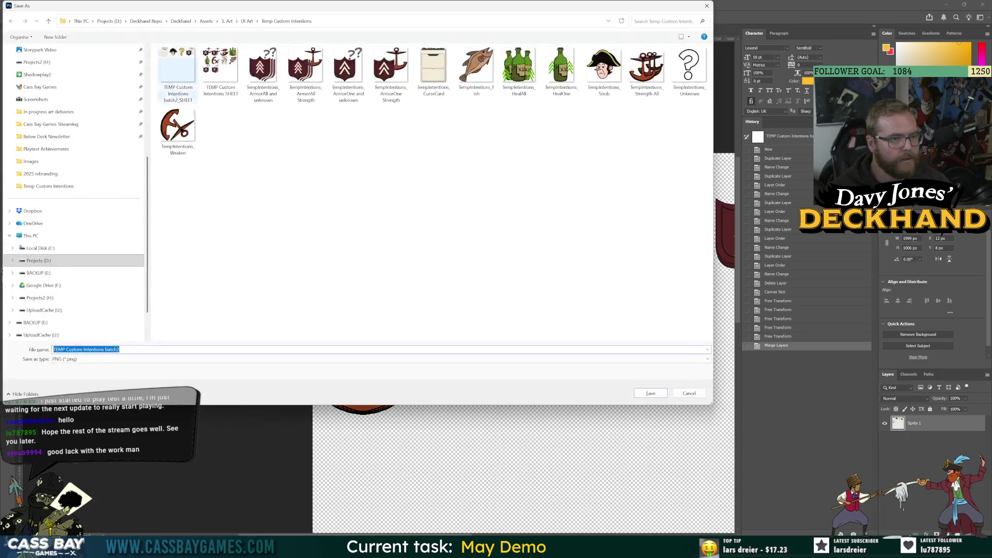
key(Return)
key(y)
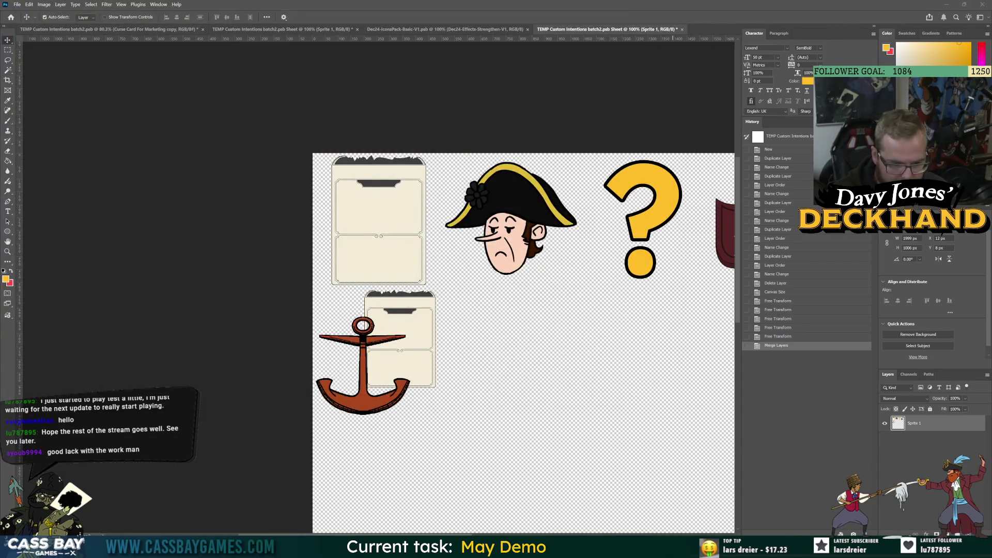
key(alt+Tab)
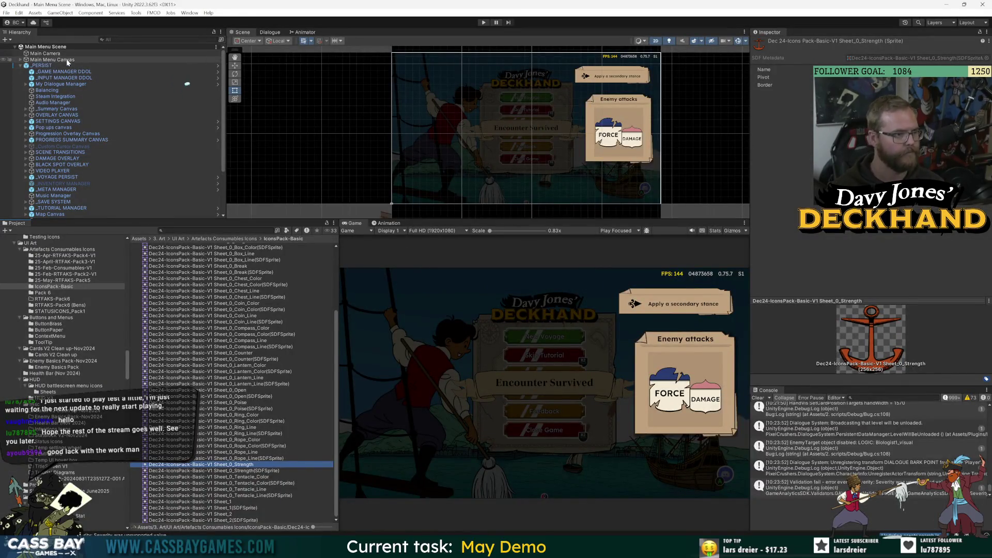
- Browse to UI Art > Temp Custom Intentions and select the batch2 asset
scroll(236, 252, up, 2)
click(178, 239)
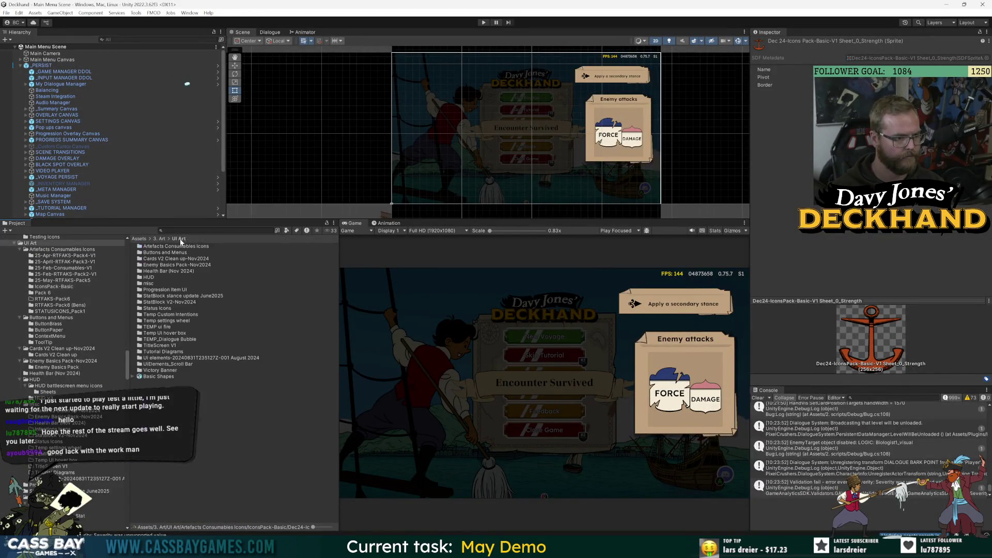
double_click(168, 315)
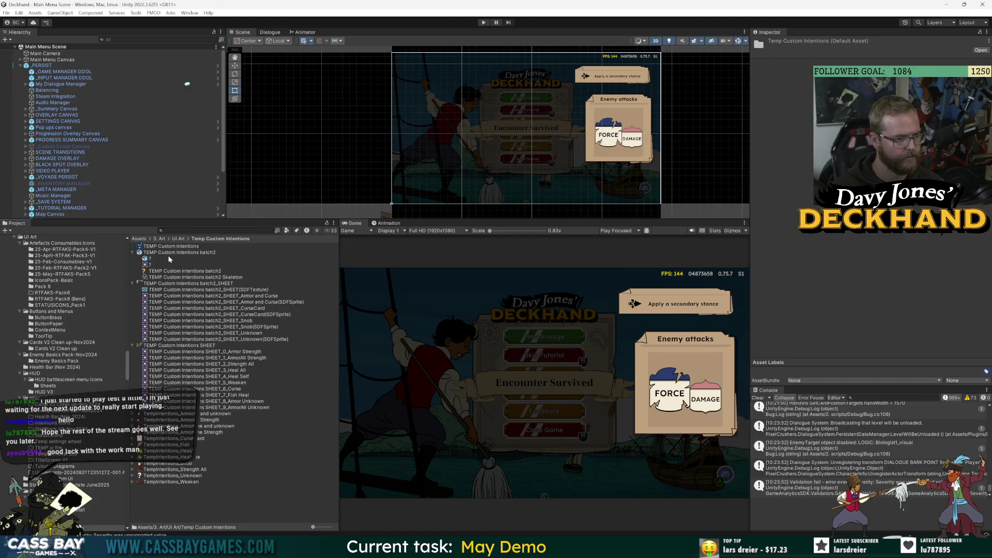
click(182, 253)
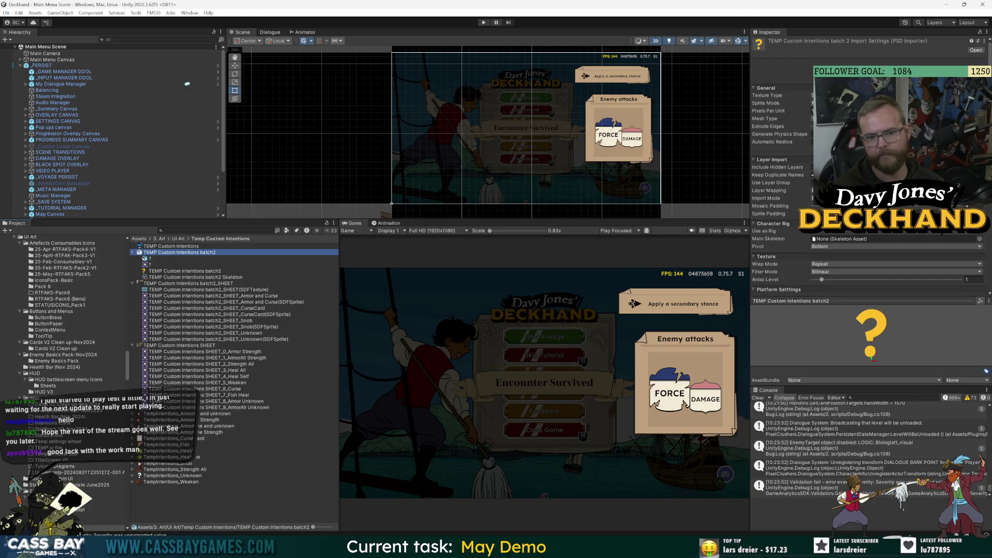
click(817, 118)
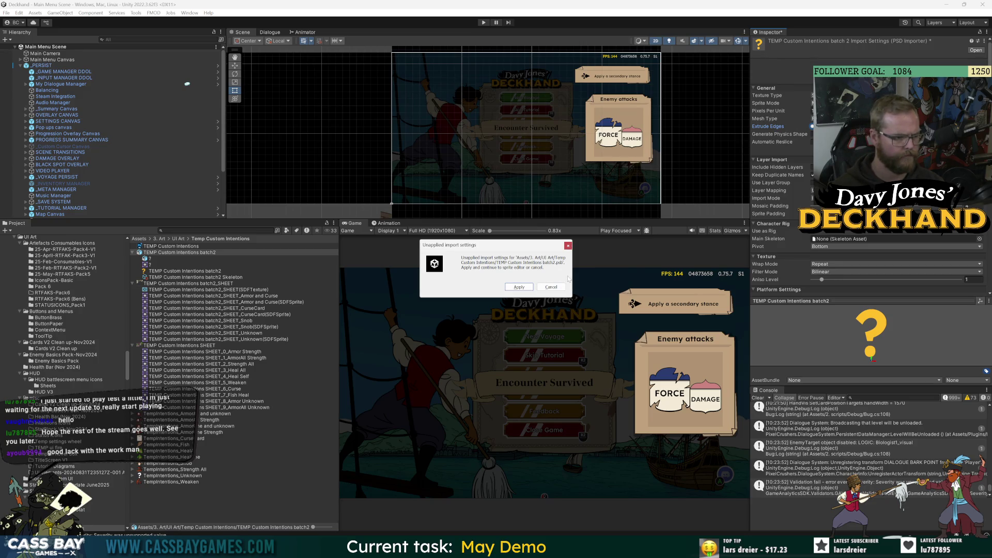
key(Escape)
- Discard the pending import changes and open batch2_SHEET in the Sprite Editor
click(238, 291)
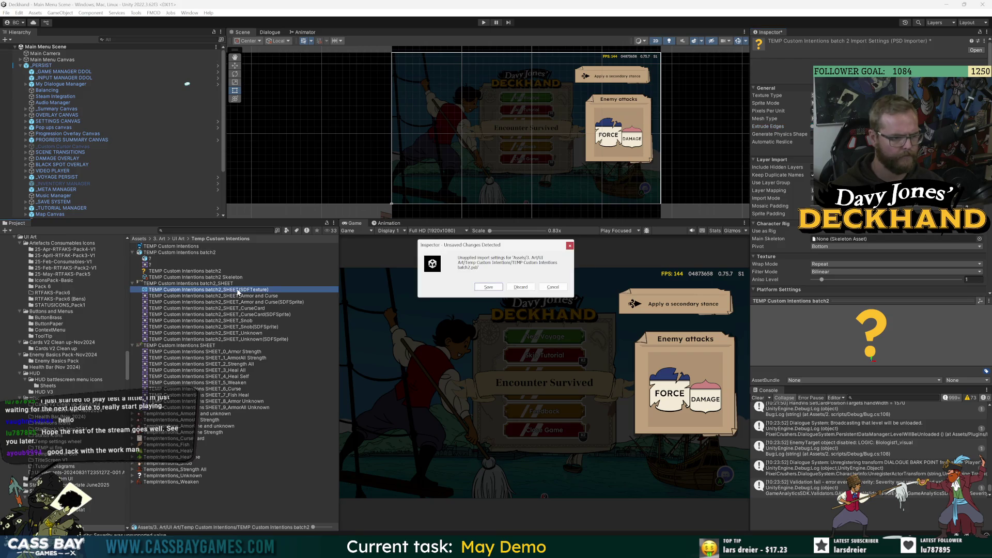
click(520, 287)
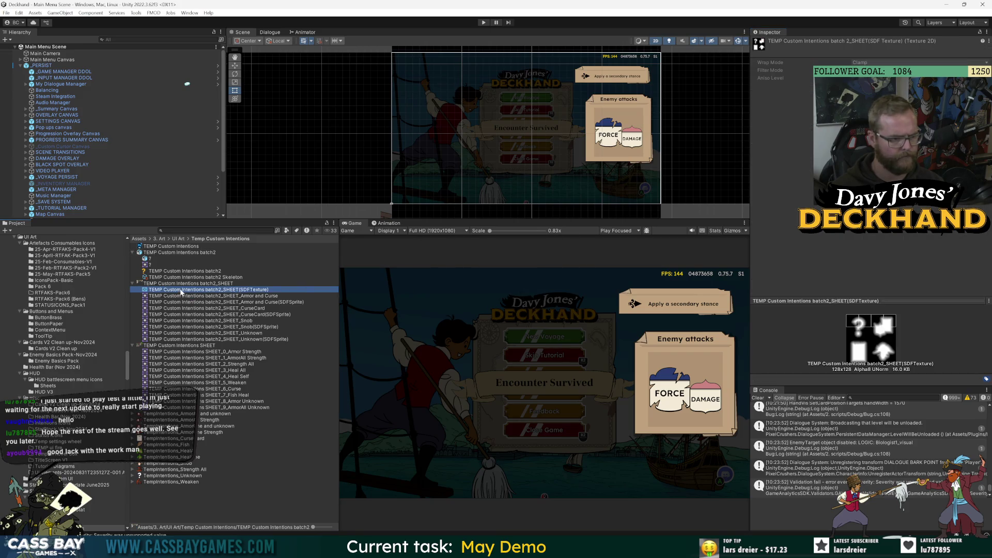
click(334, 284)
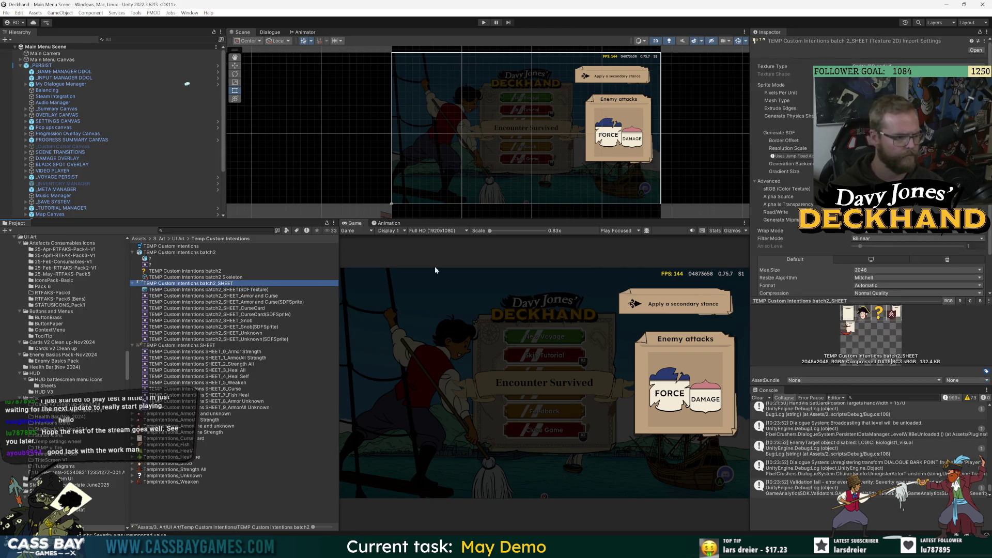
click(976, 50)
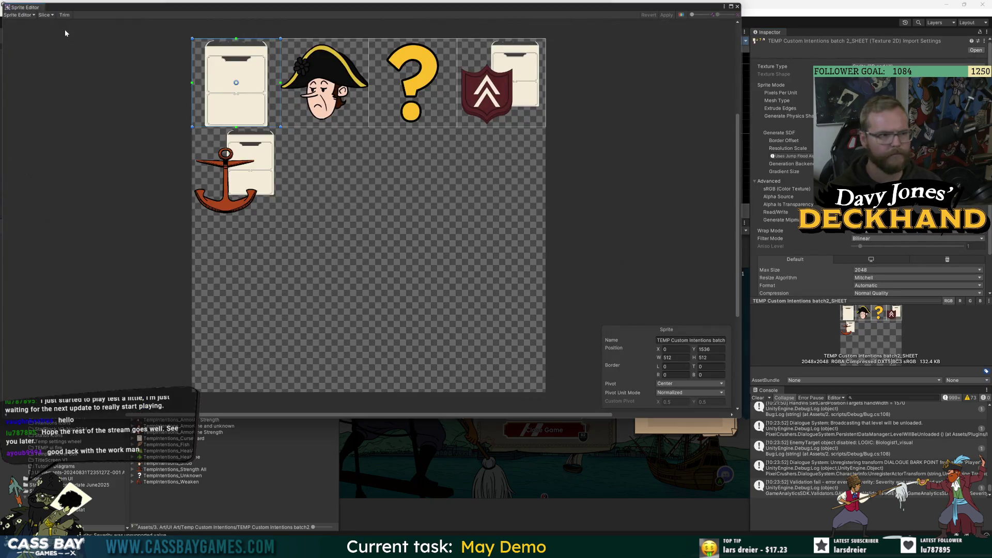
- Slice the sheet into a 512×512 grid, rename the anchor sprite to end 'Curse and Strength', and apply
click(46, 14)
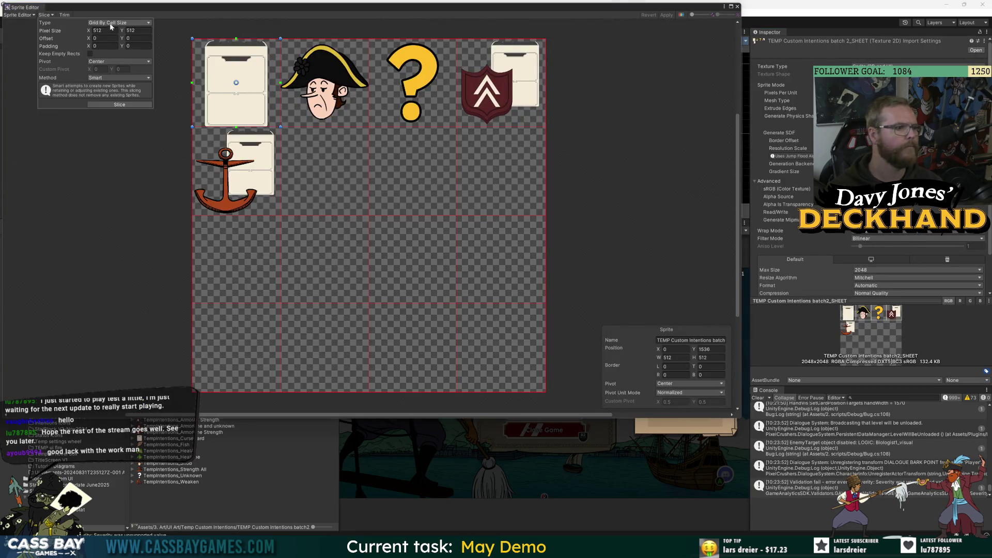
click(120, 105)
click(196, 133)
click(693, 341)
key(End)
key(BackSpace)
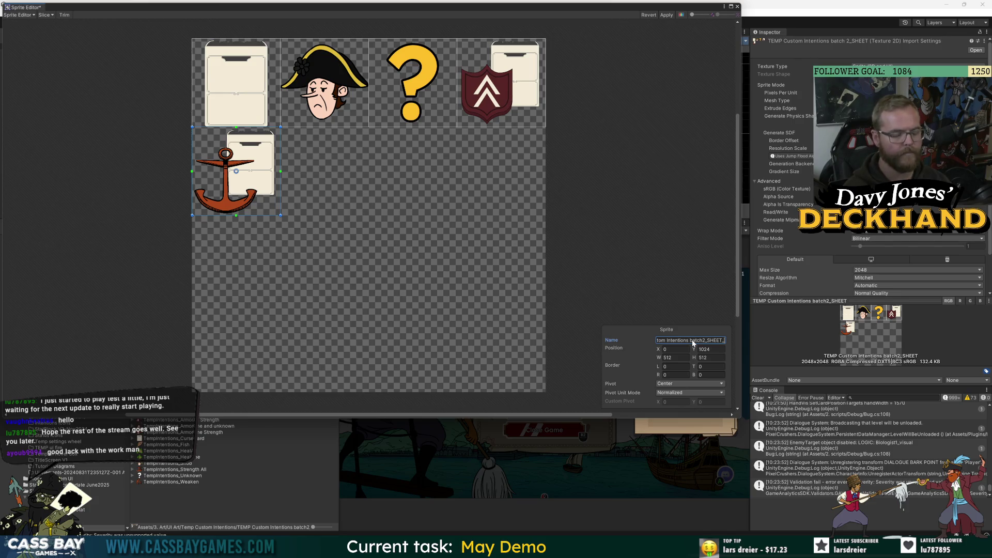
text(Curse and Self)
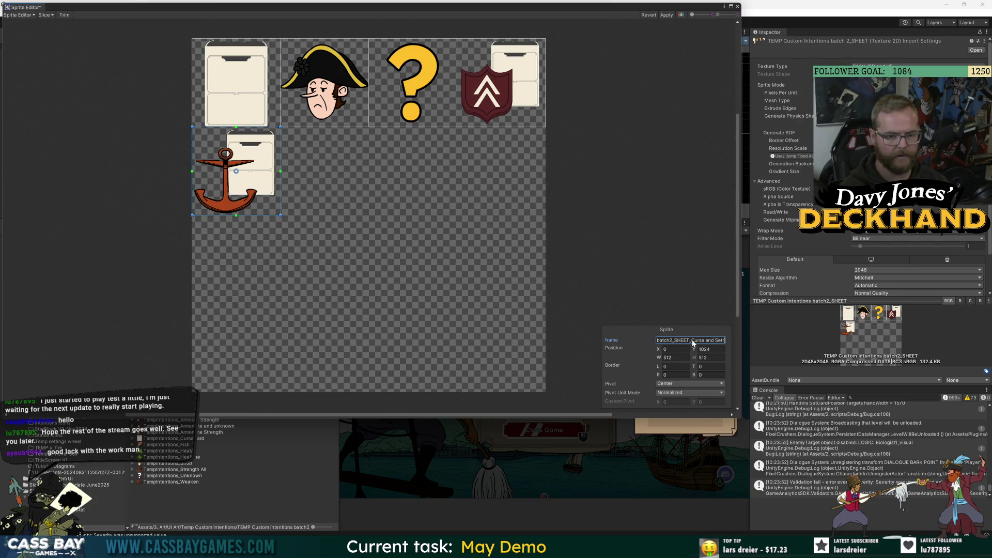
key(BackSpace)
key(BackSpace)
text(trength)
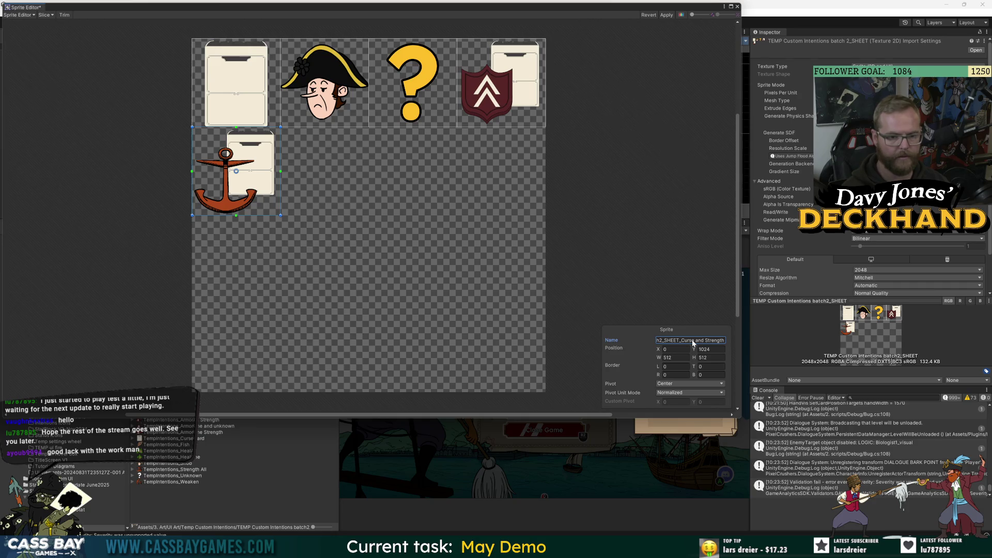
click(672, 16)
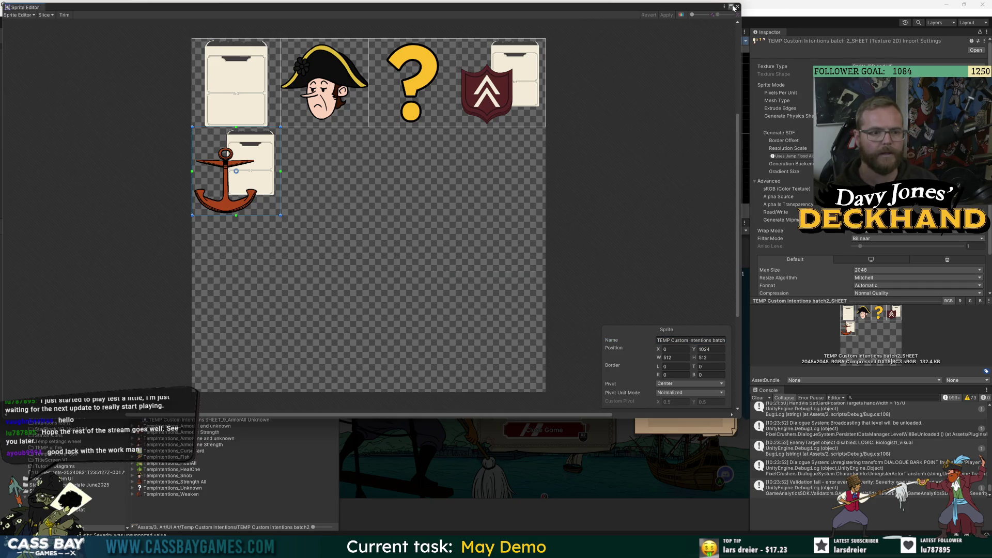
- Close the Sprite Editor and search the Project for 'biol'
click(737, 6)
click(217, 231)
text(log)
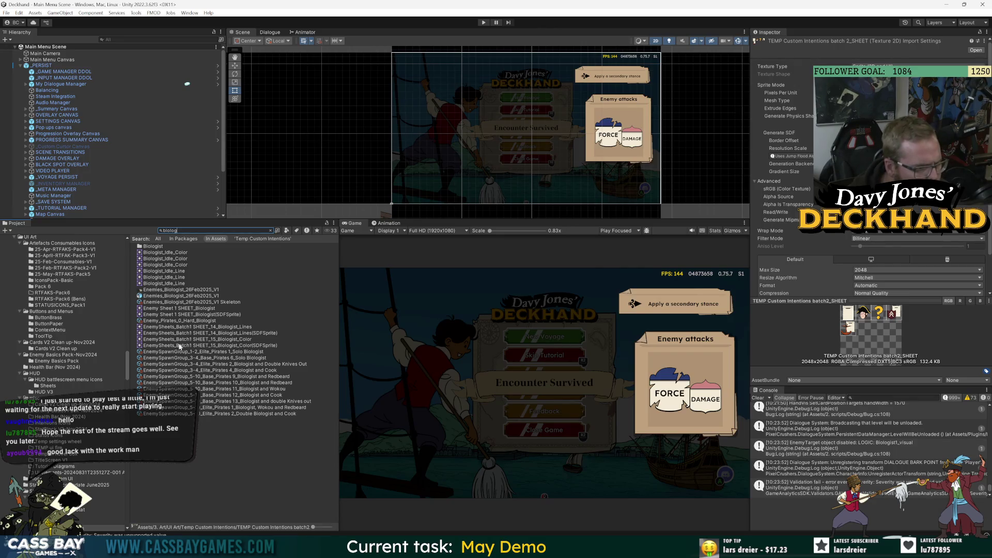
- Give the Biologist's Toad and Strength 1 turn the custom intentions sprite as its special icon
click(166, 321)
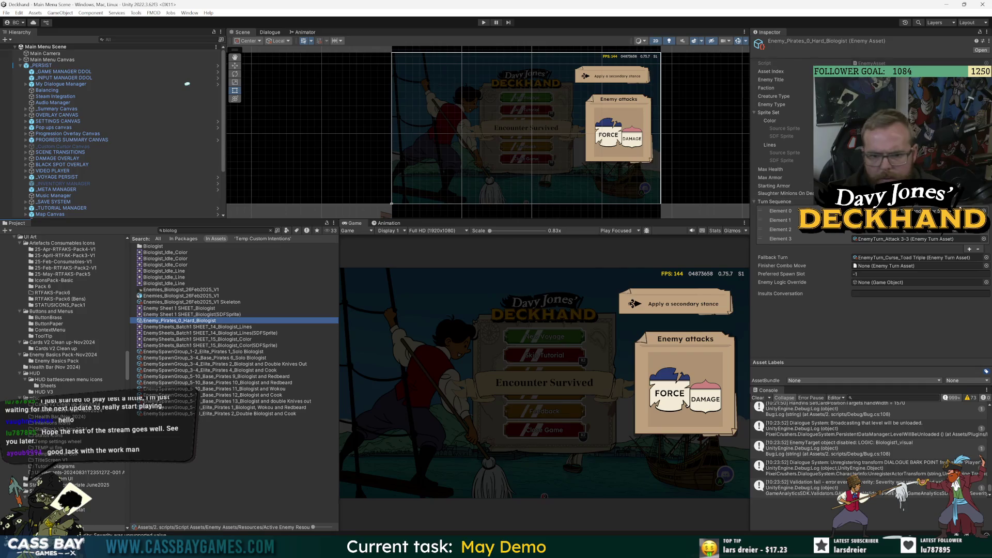
click(878, 211)
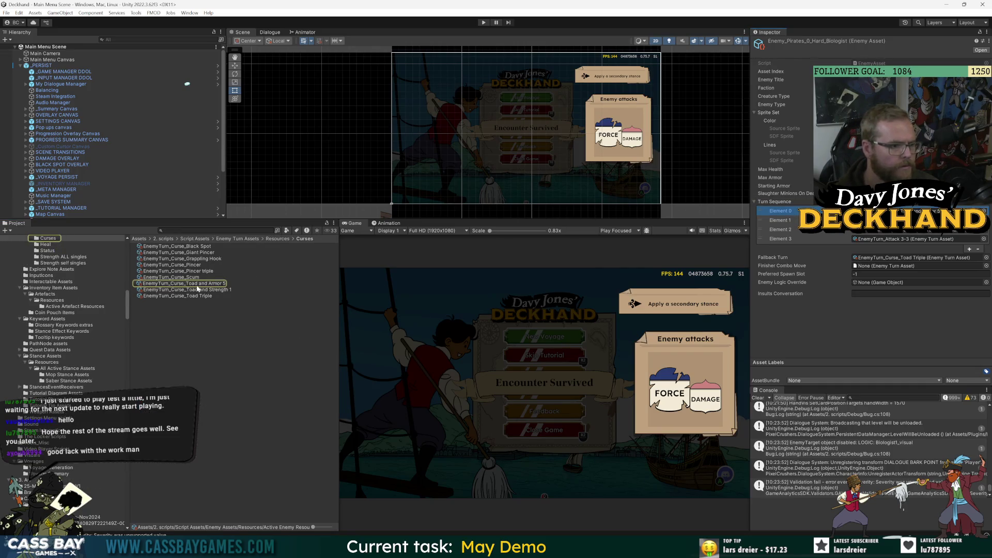
click(220, 291)
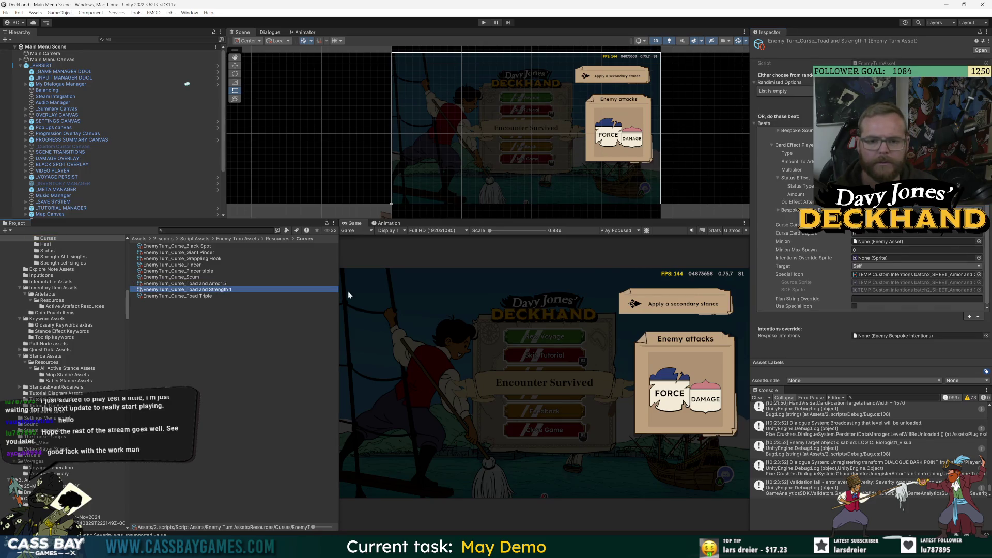
click(979, 277)
text(c)
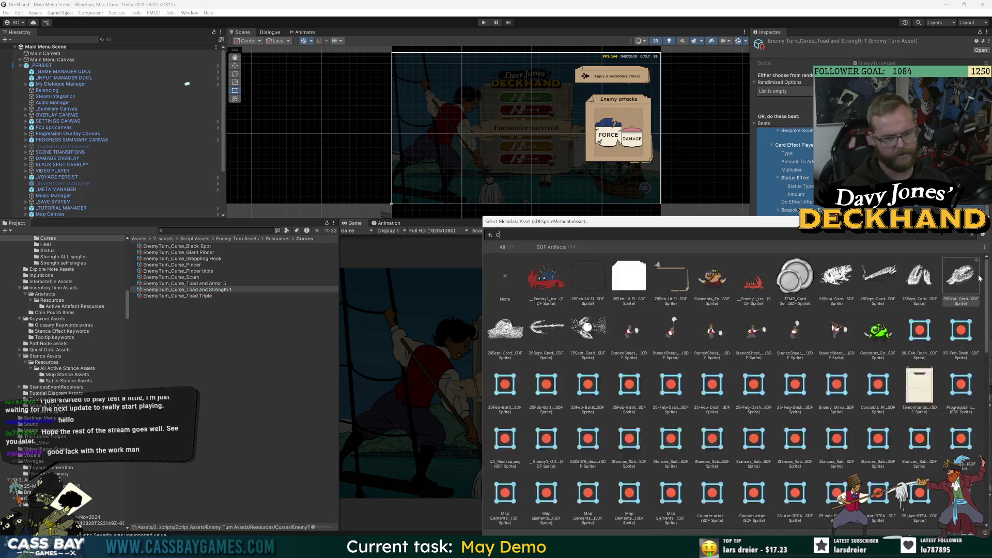
text(urse)
key(BackSpace)
key(BackSpace)
key(BackSpace)
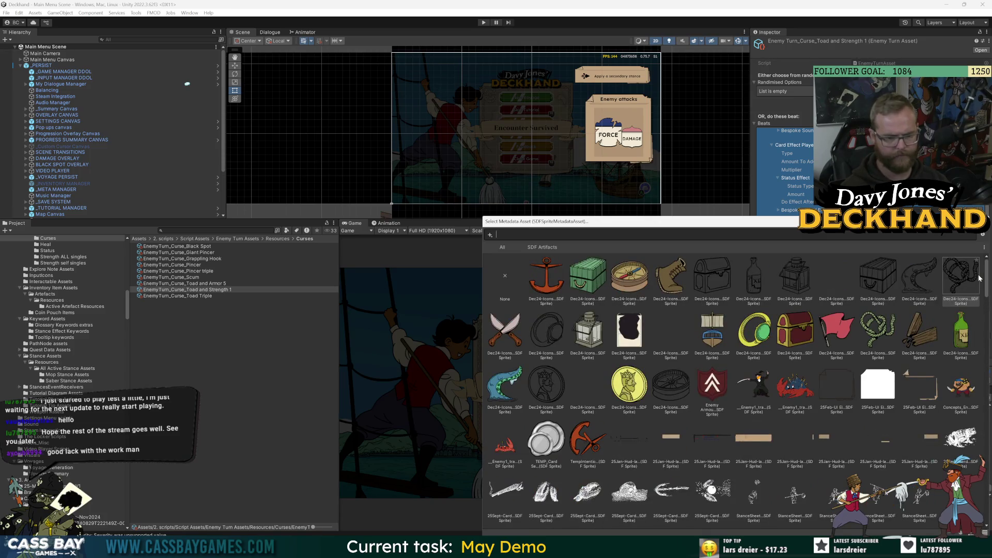
text(intent)
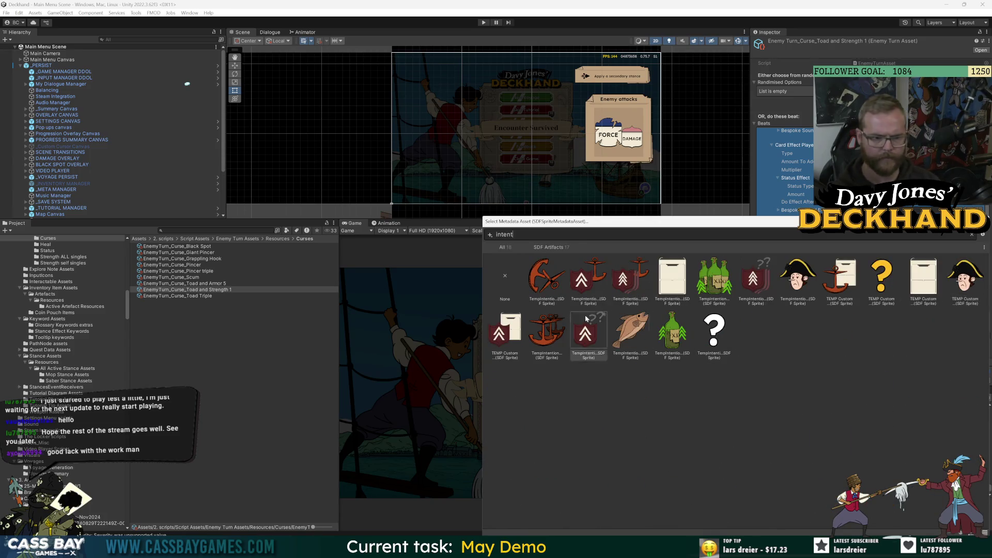
double_click(510, 326)
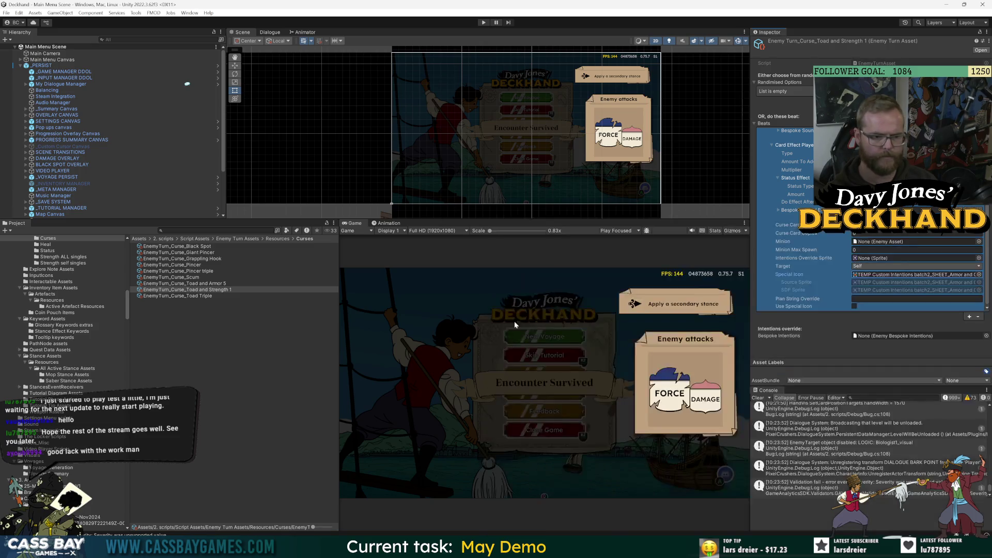
- Clear the Toad Triple turn's intentions override sprite to None, then reselect Toad and Strength 1
click(210, 297)
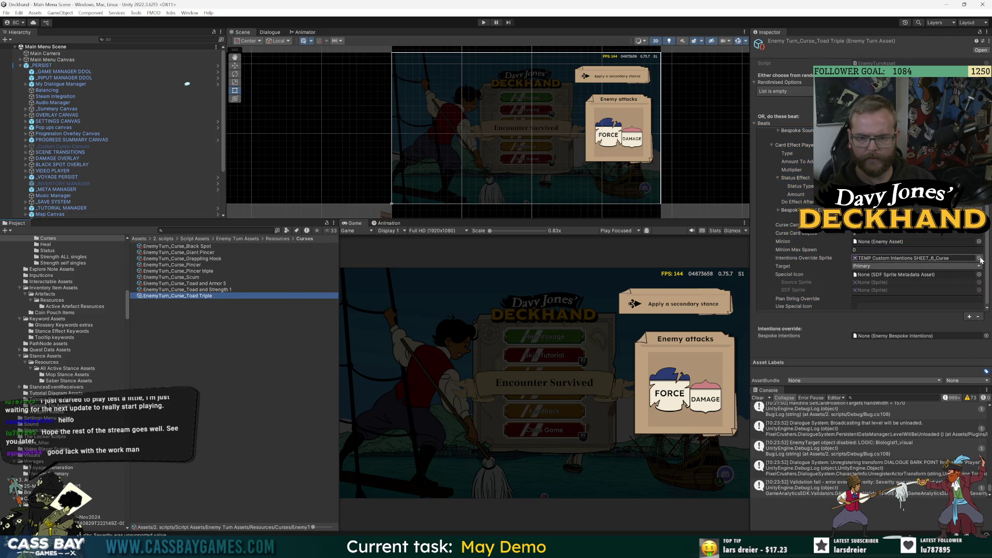
click(979, 259)
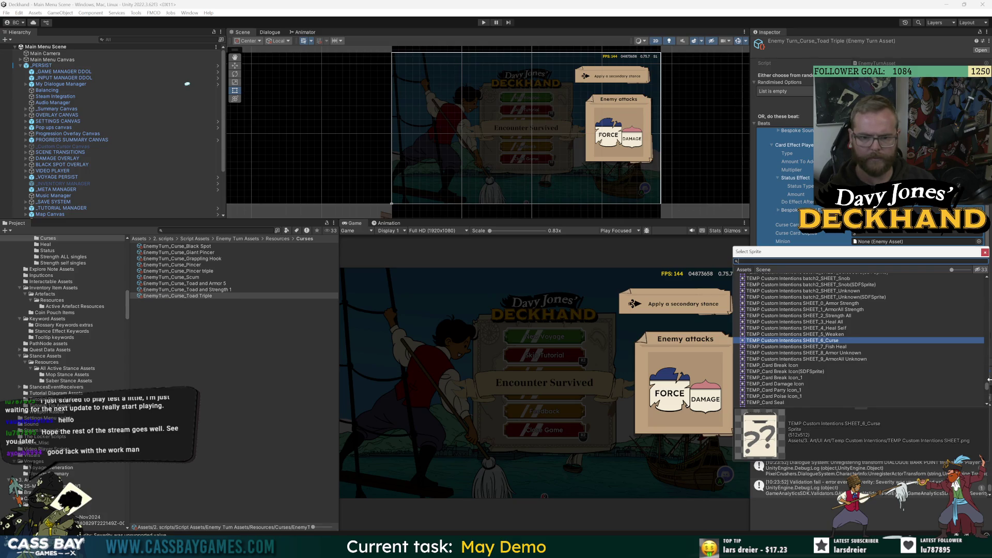
drag(987, 386, 987, 282)
double_click(756, 280)
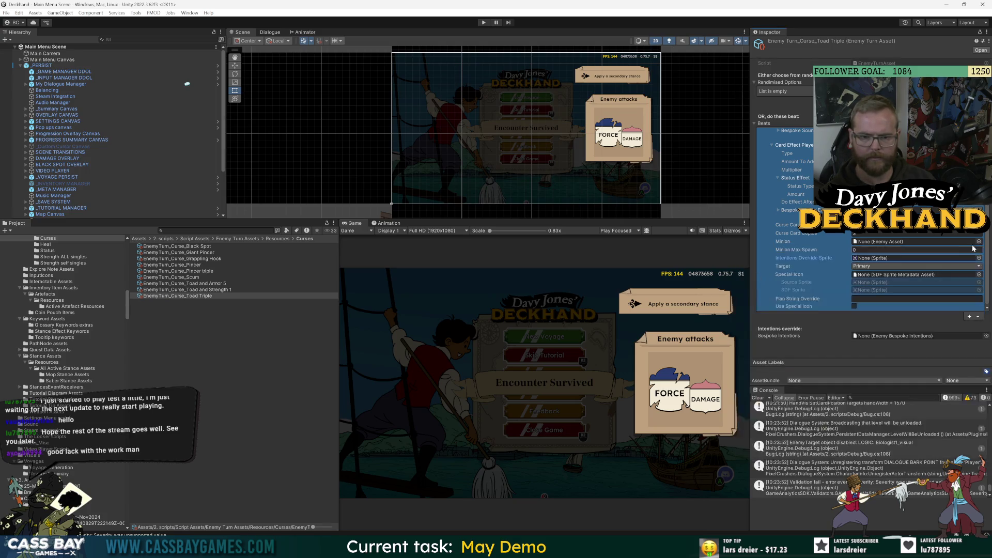
click(218, 290)
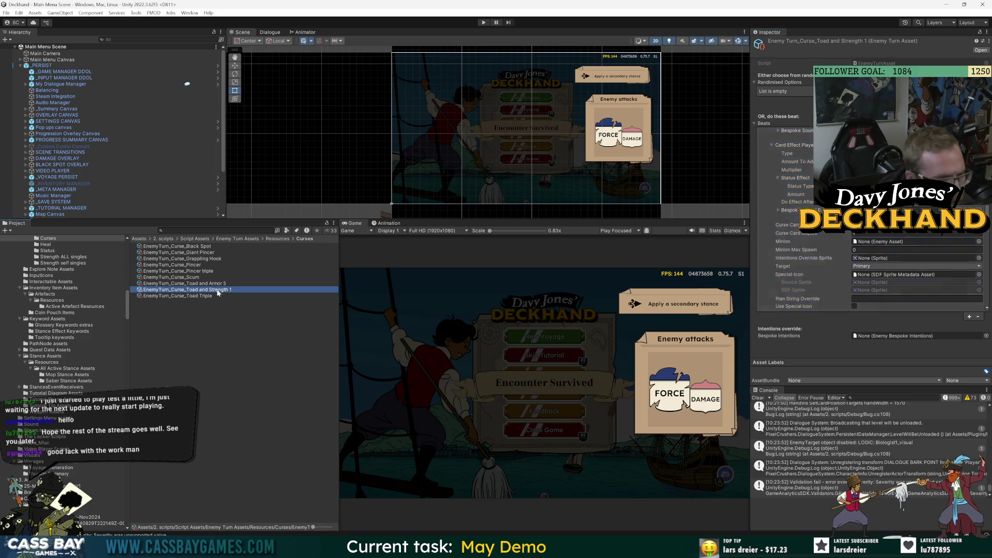
- Replace the Toad and Armor 5 turn's Armor Unknown override sprite with None
key(Up)
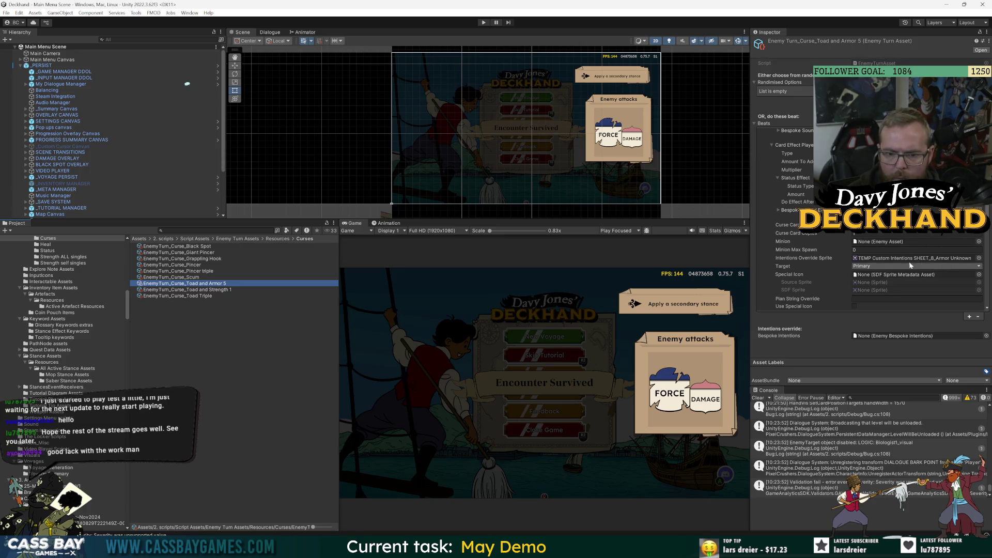
click(947, 258)
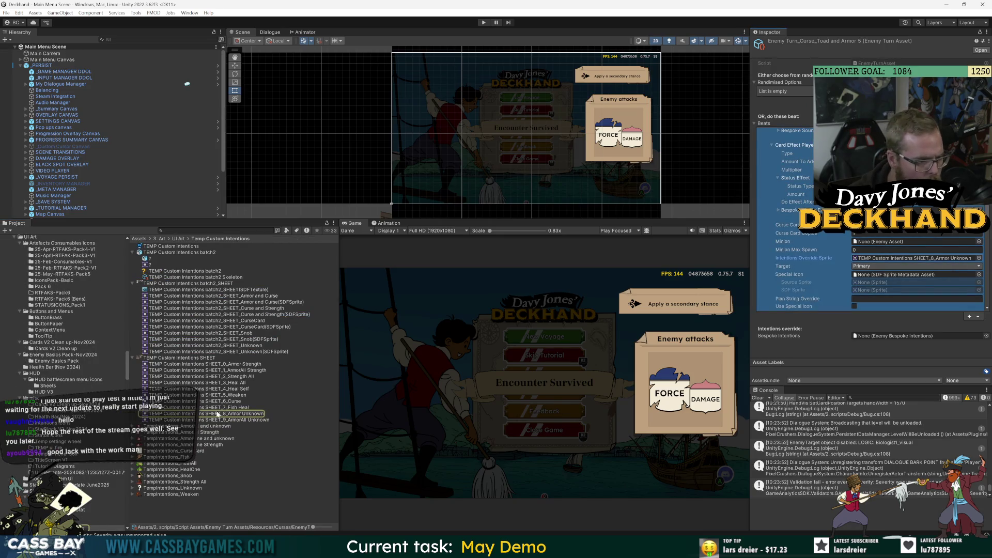
click(979, 258)
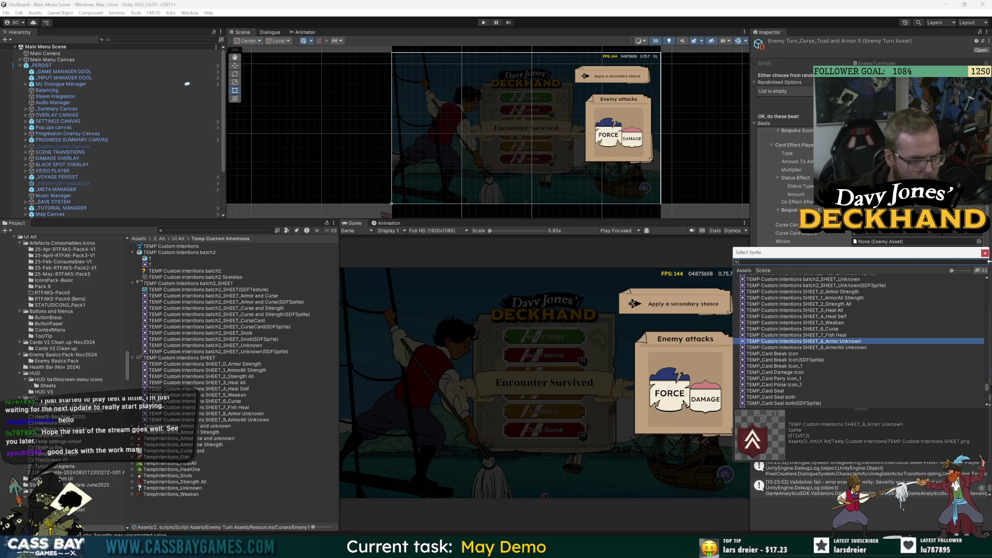
double_click(760, 281)
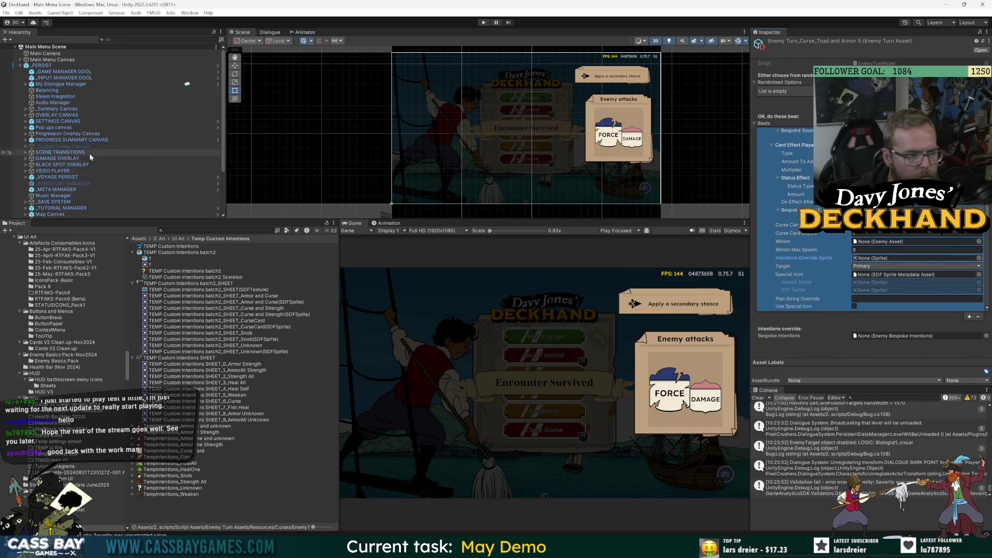
click(909, 224)
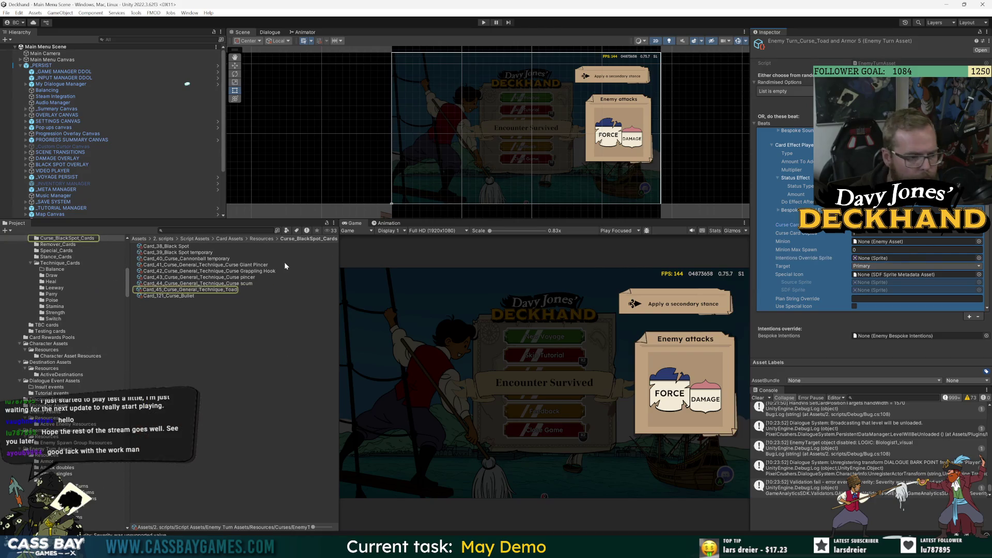
- Review Card_44 and Card_45, then reopen Enemy_Pirates_0_Hard_Biologist with the Inspector locked
click(248, 284)
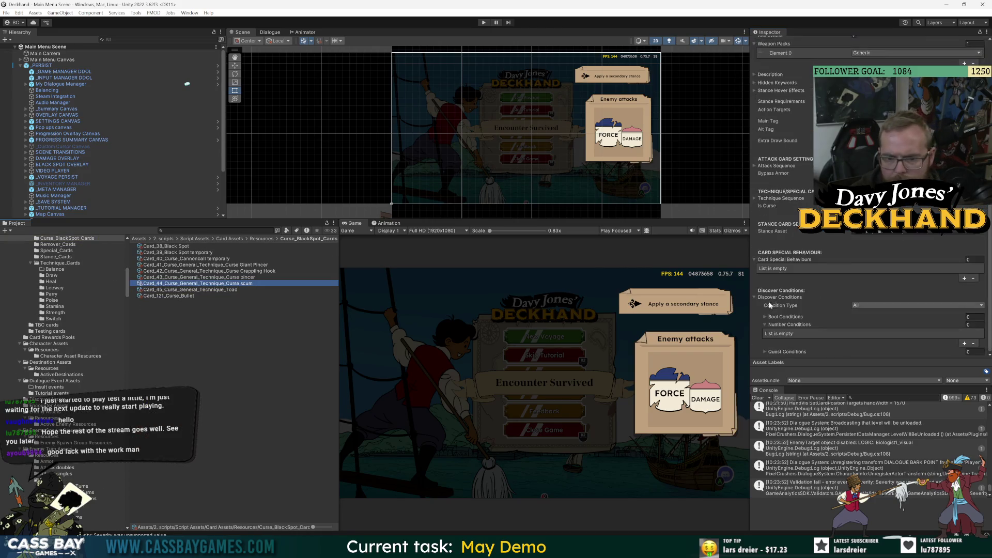
click(185, 290)
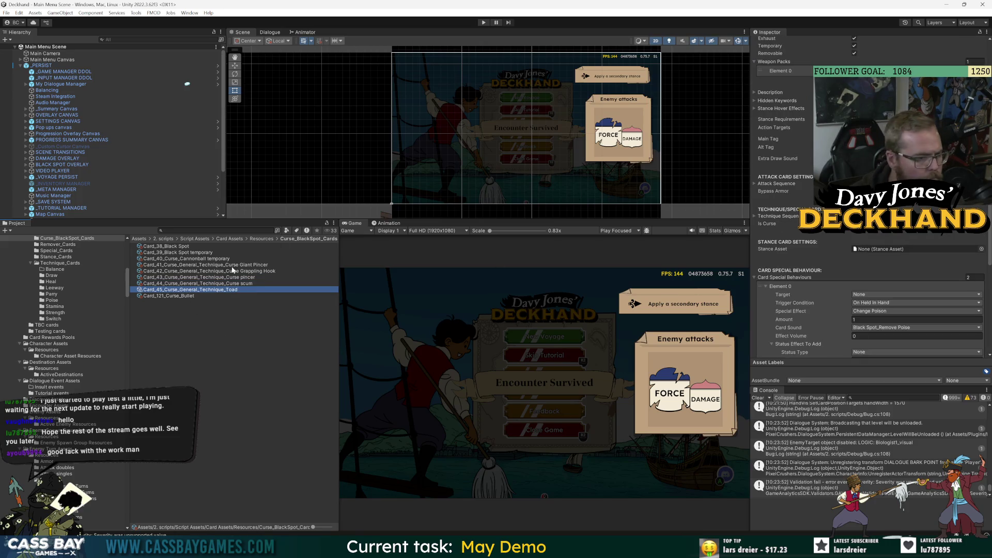
click(231, 231)
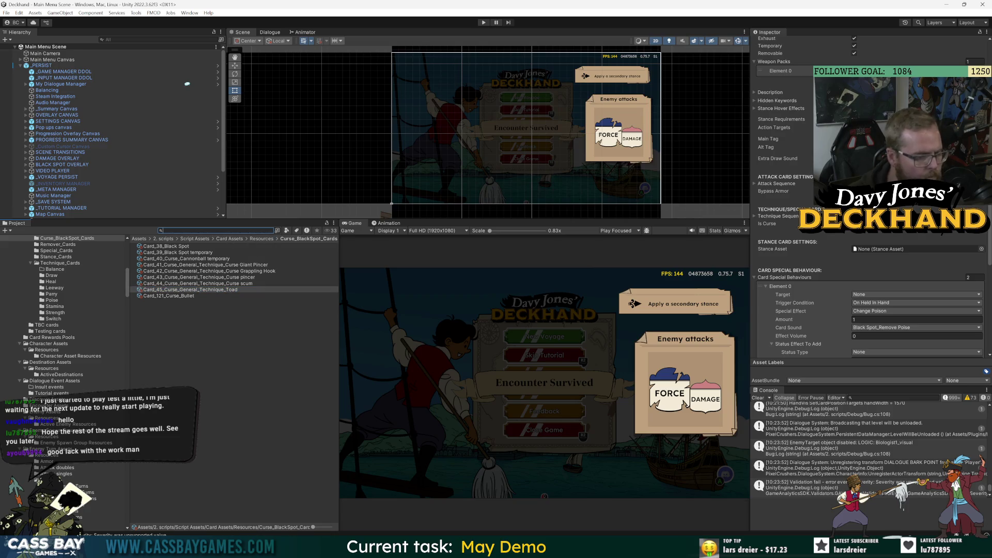
text(i)
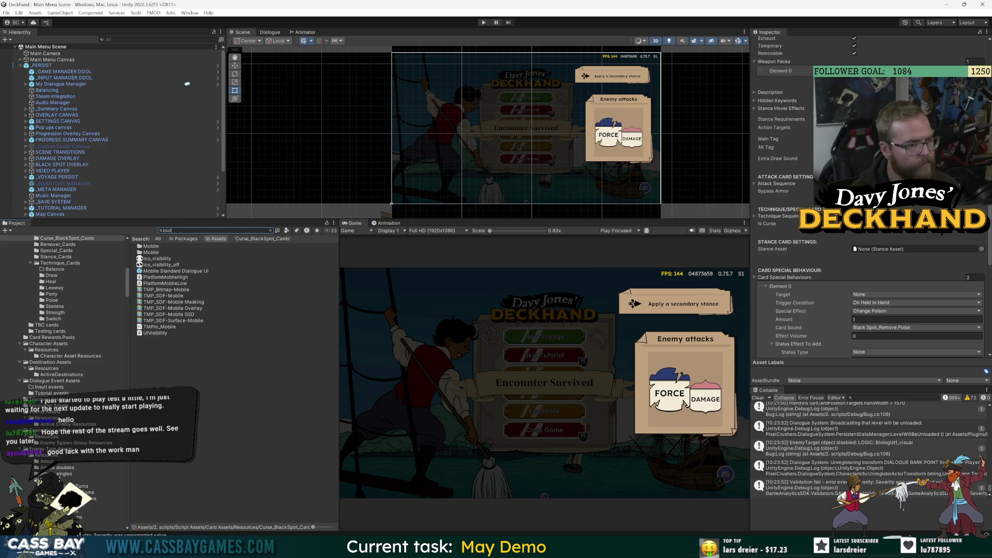
text(olog)
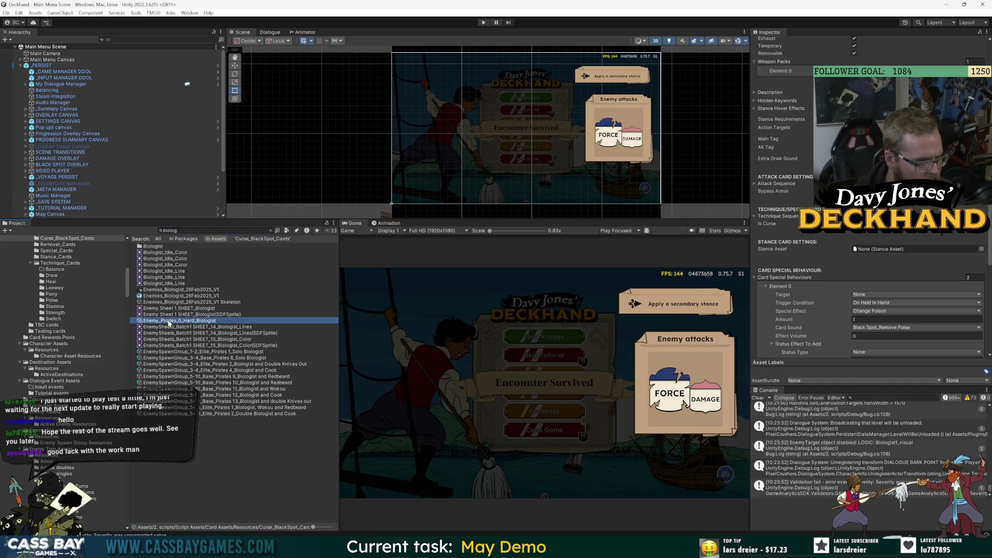
click(168, 321)
click(979, 33)
click(909, 211)
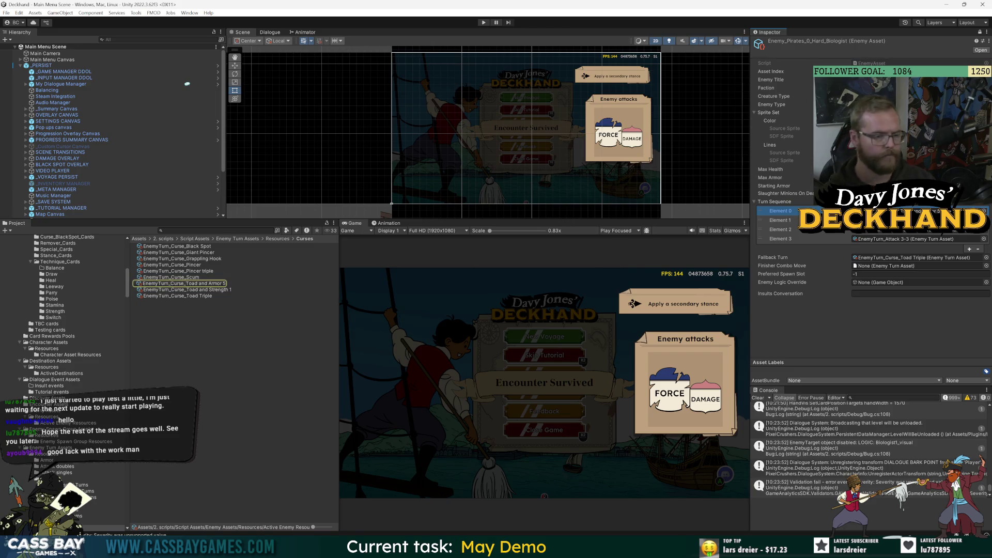
- Open the Hard Biologist enemy in its own window docked beside the Inspector
click(197, 279)
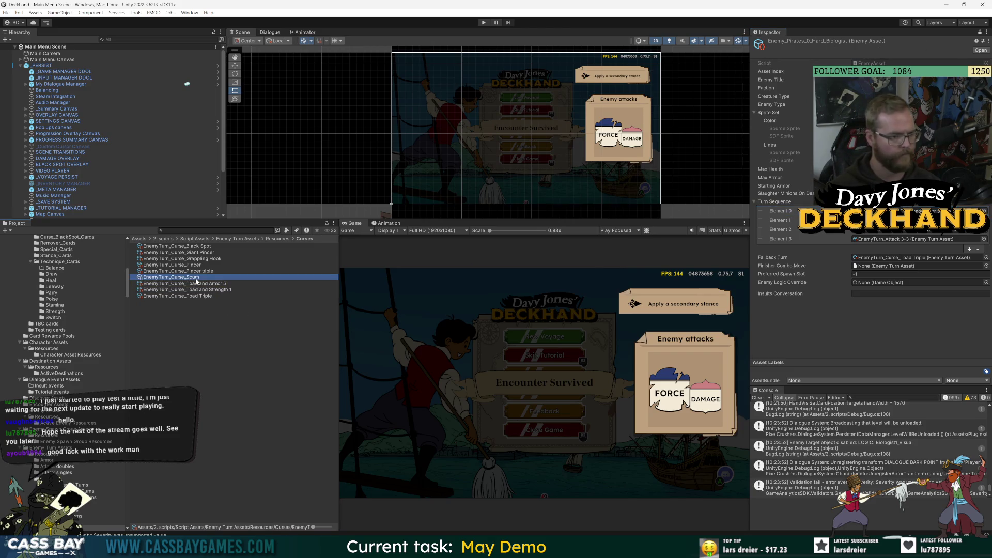
right_click(847, 45)
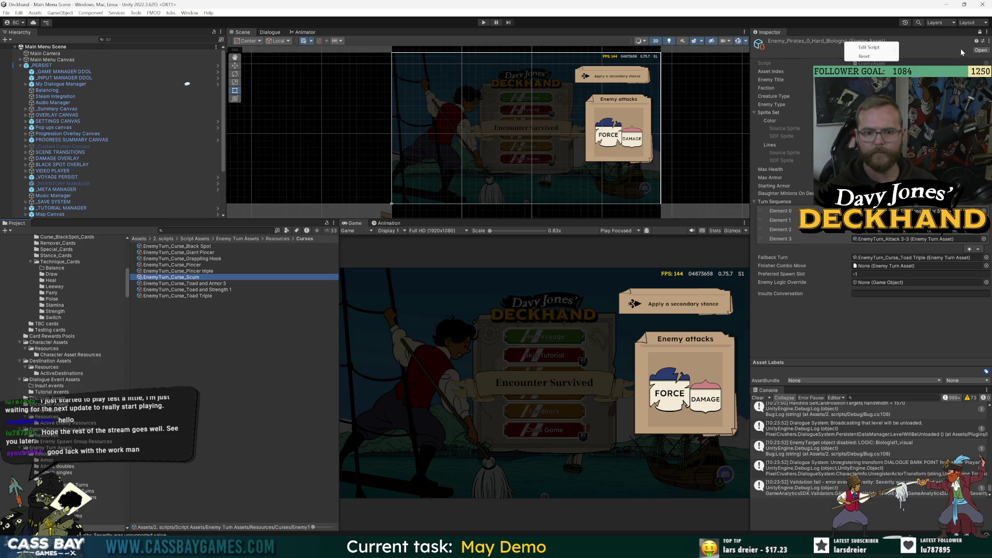
click(461, 86)
click(980, 32)
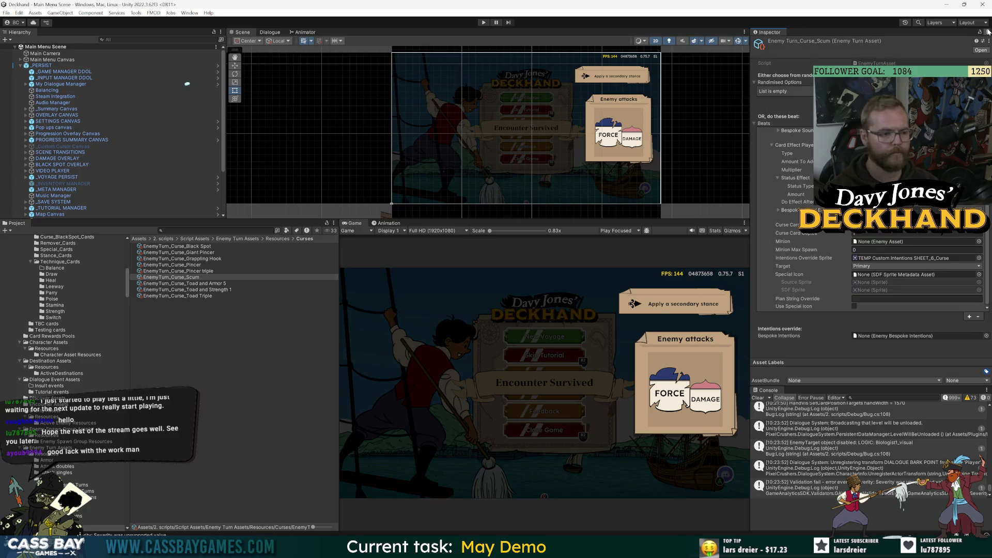
click(212, 231)
text(iolog)
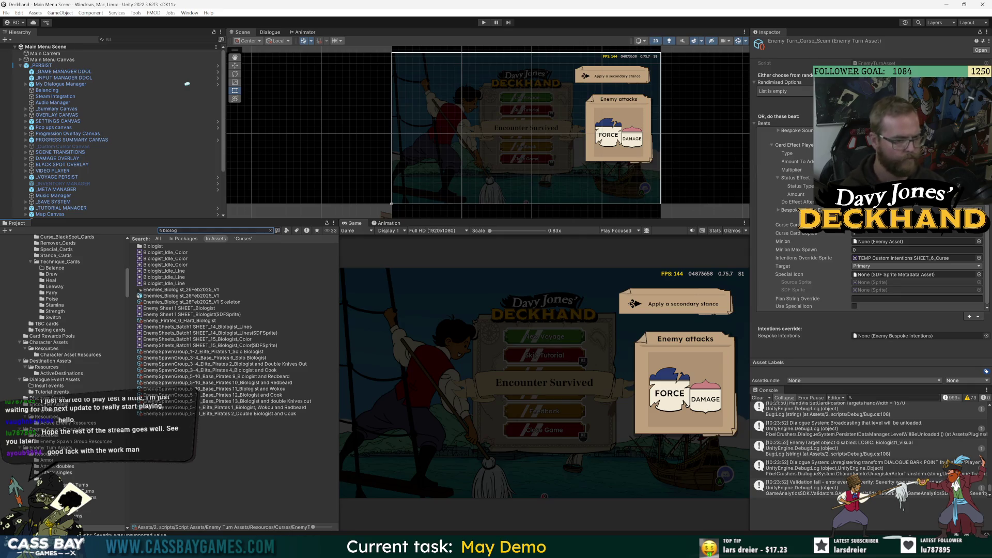
right_click(155, 321)
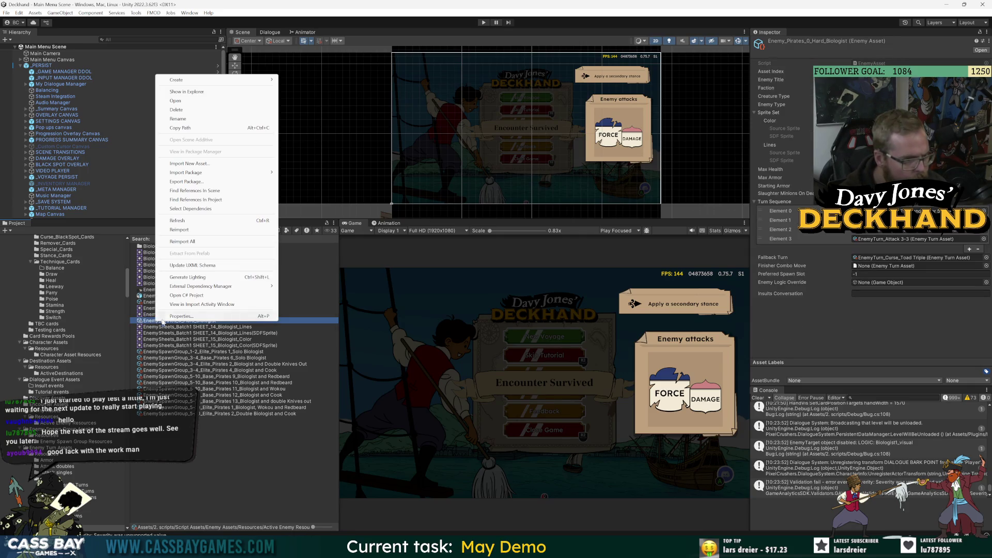
click(176, 316)
mouse_move(364, 69)
mouse_down()
mouse_move(762, 86)
mouse_move(718, 88)
mouse_up()
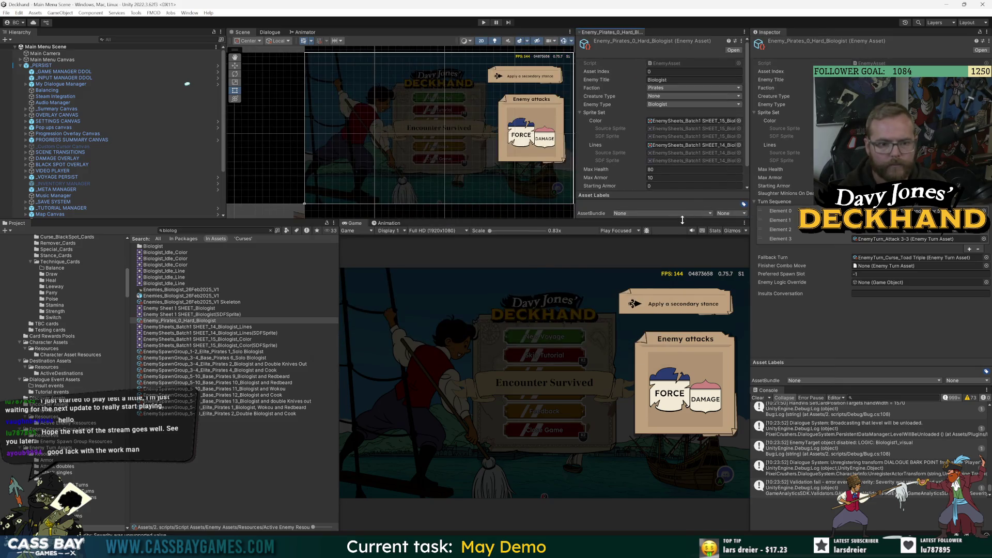
drag(683, 220, 675, 283)
click(685, 212)
- Inspect the Toad and Armor 5 and Curse Scum turns, leaving Scum's override sprite unchanged
click(218, 349)
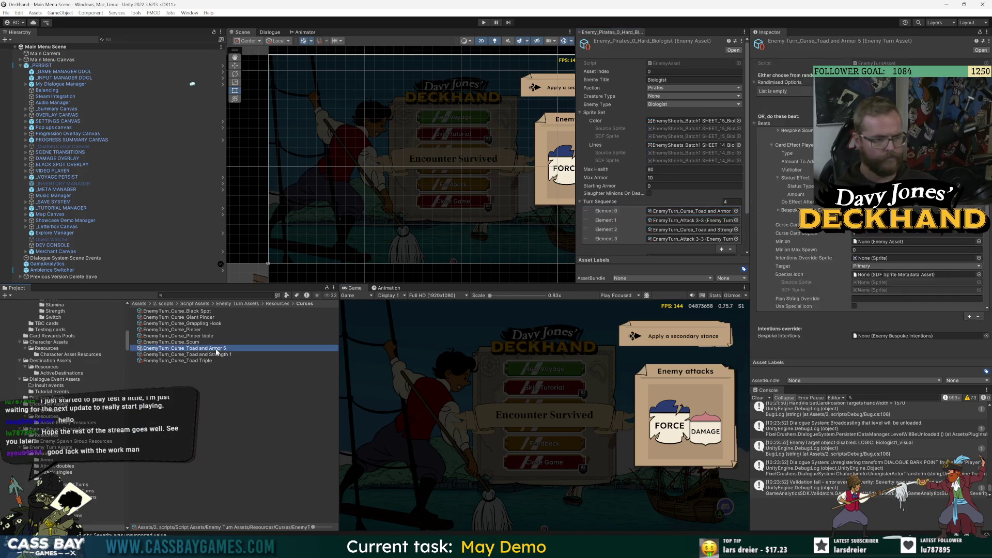
click(207, 343)
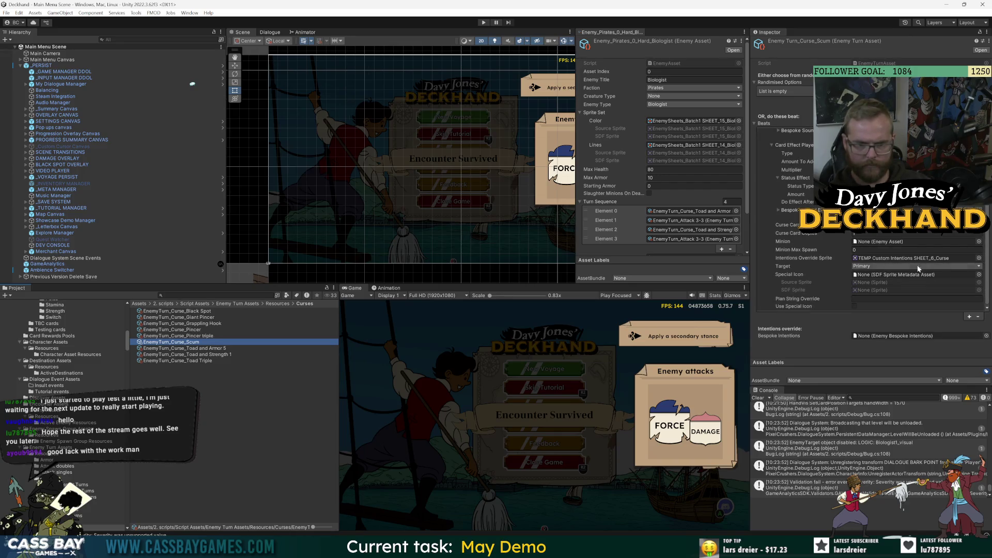
click(979, 259)
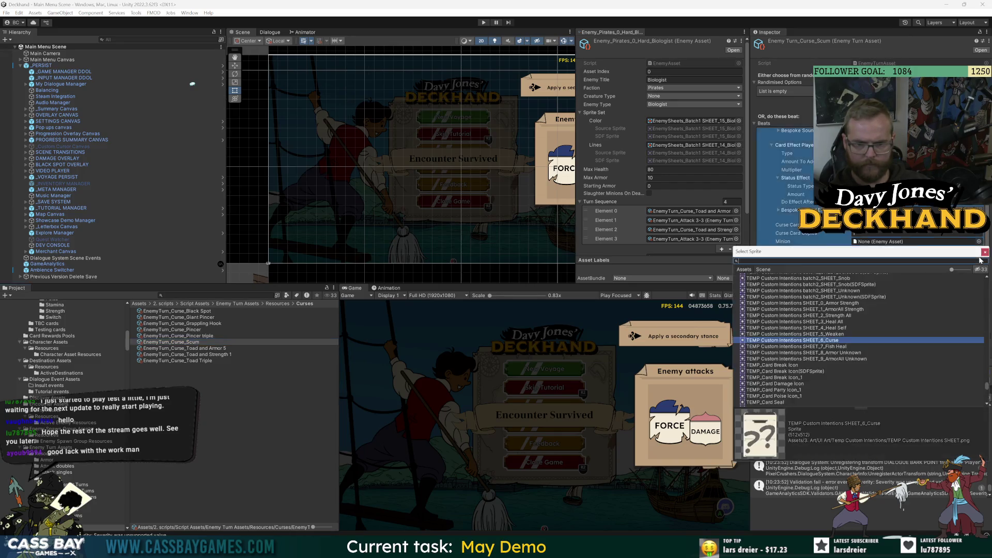
mouse_move(986, 351)
mouse_down()
mouse_move(987, 366)
mouse_move(988, 334)
mouse_move(989, 364)
mouse_up()
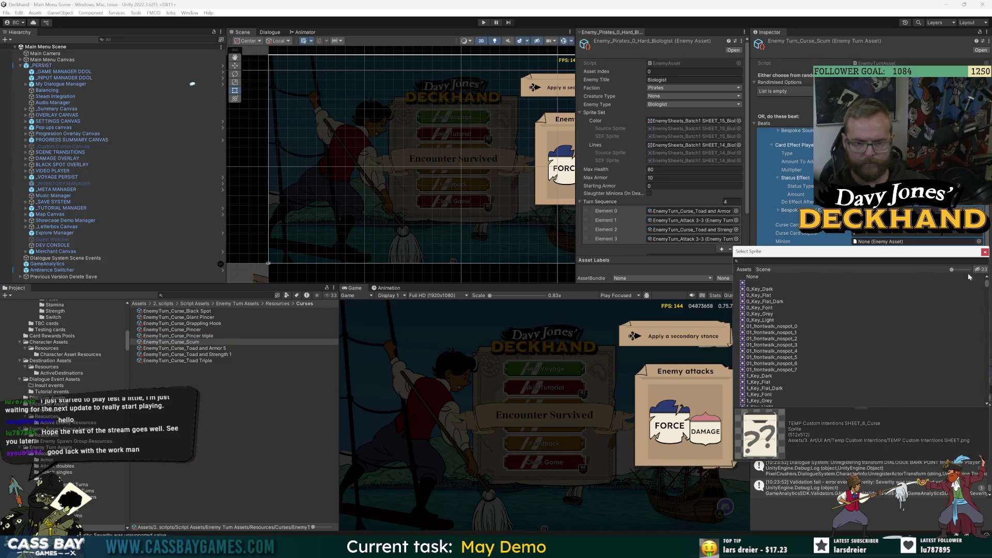
key(Escape)
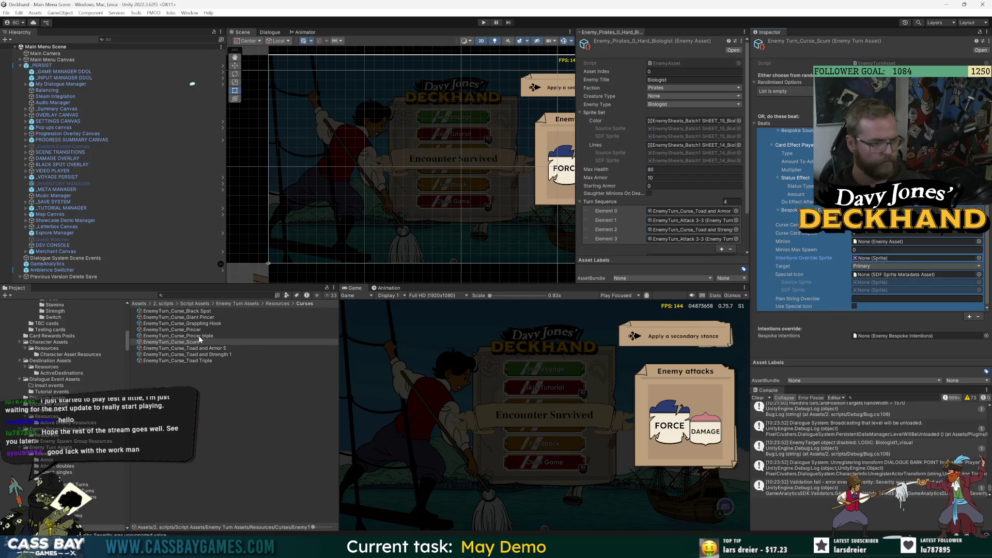
- Clear the intentions override sprite to None on the Pincer triple and Pincer curse turns
click(200, 337)
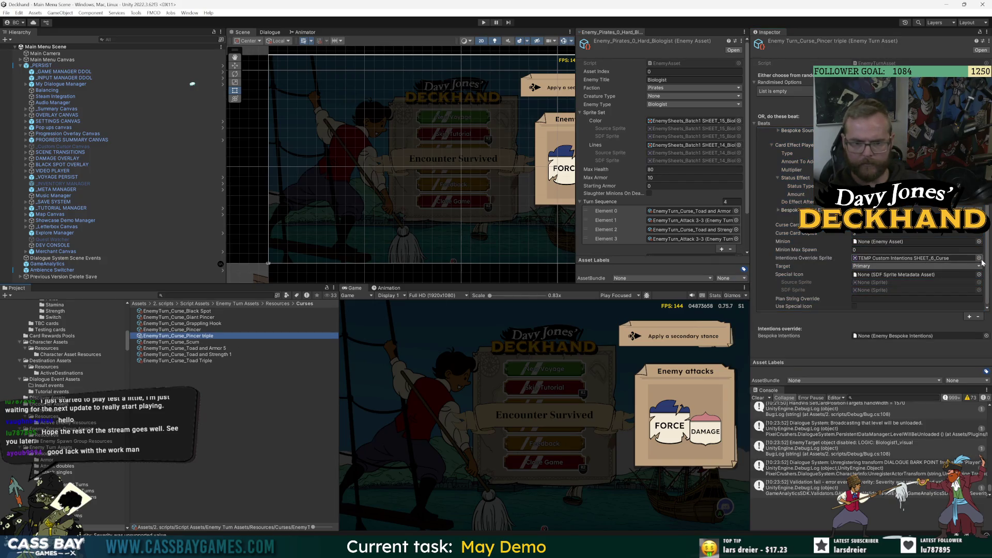
click(982, 260)
text(non)
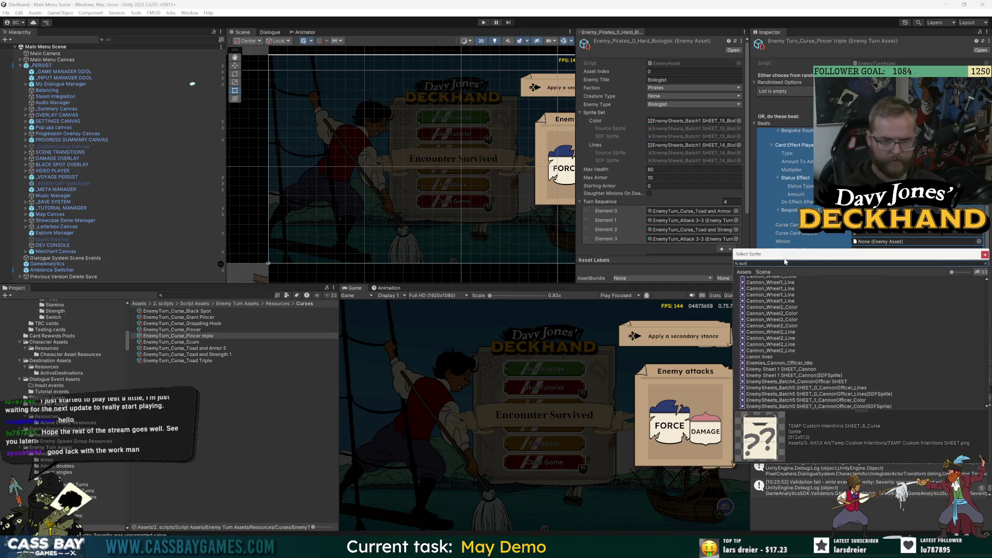
double_click(749, 280)
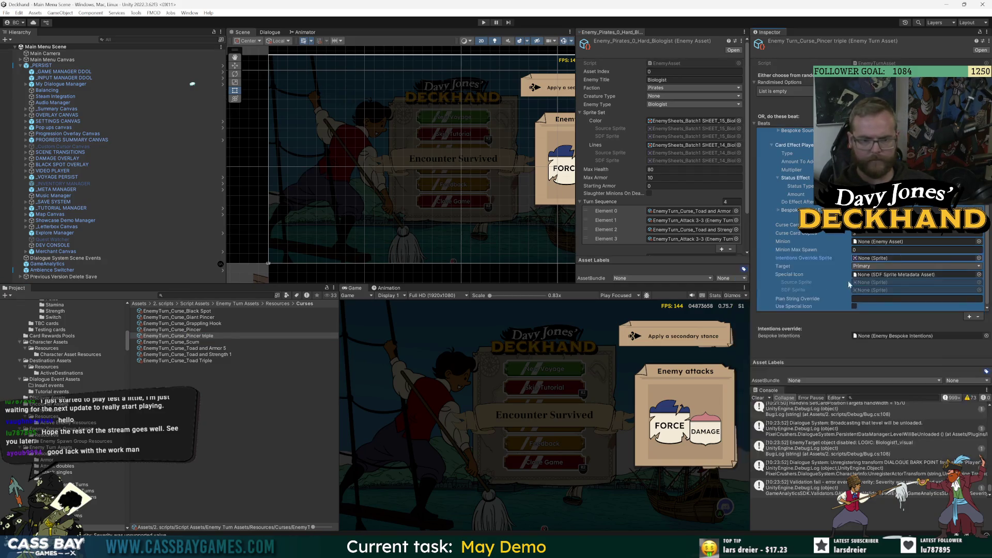
click(201, 329)
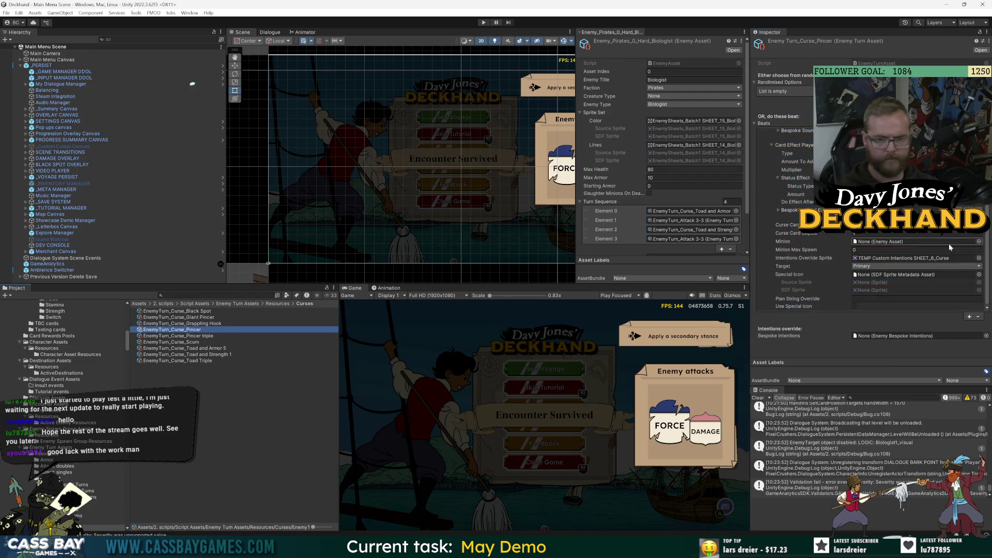
right_click(900, 260)
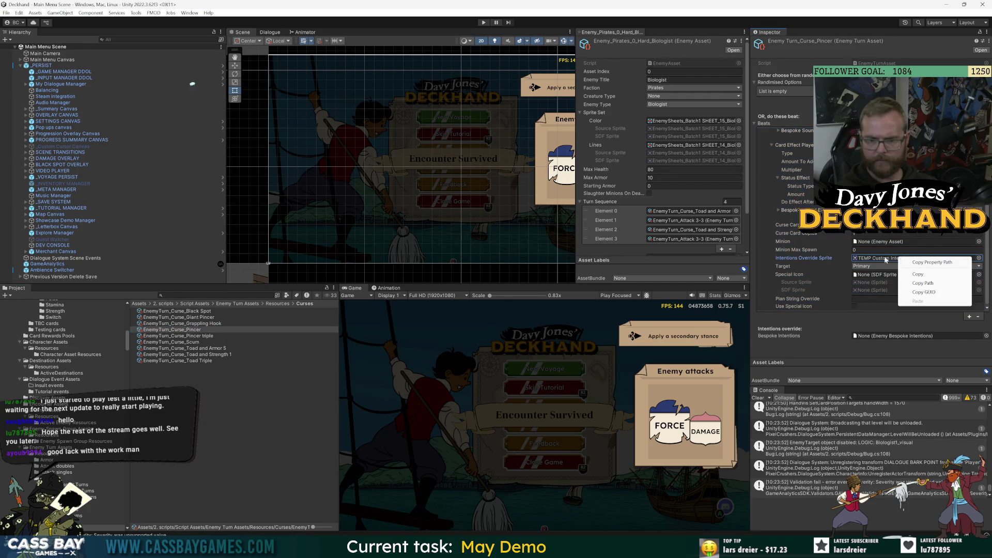
click(894, 258)
click(979, 258)
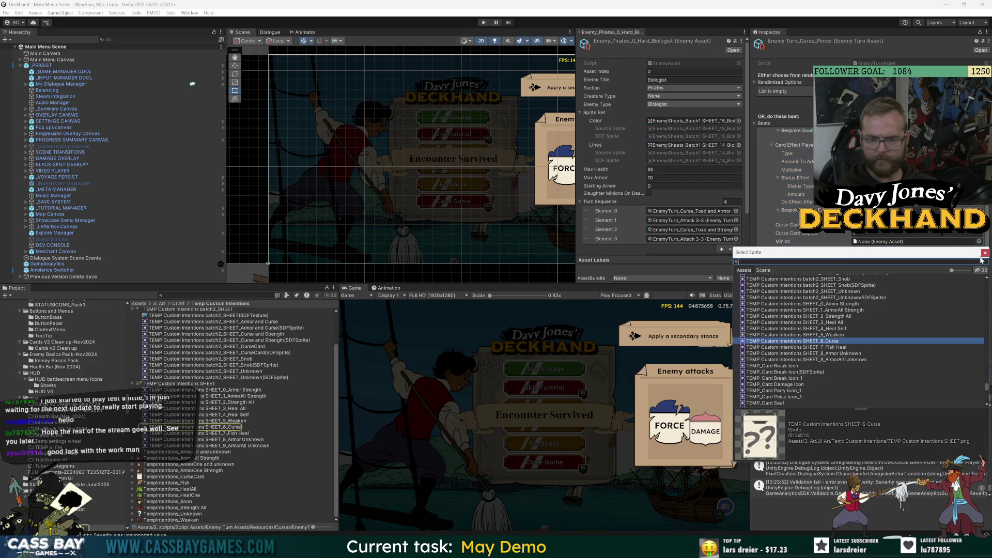
drag(989, 391, 989, 279)
double_click(970, 279)
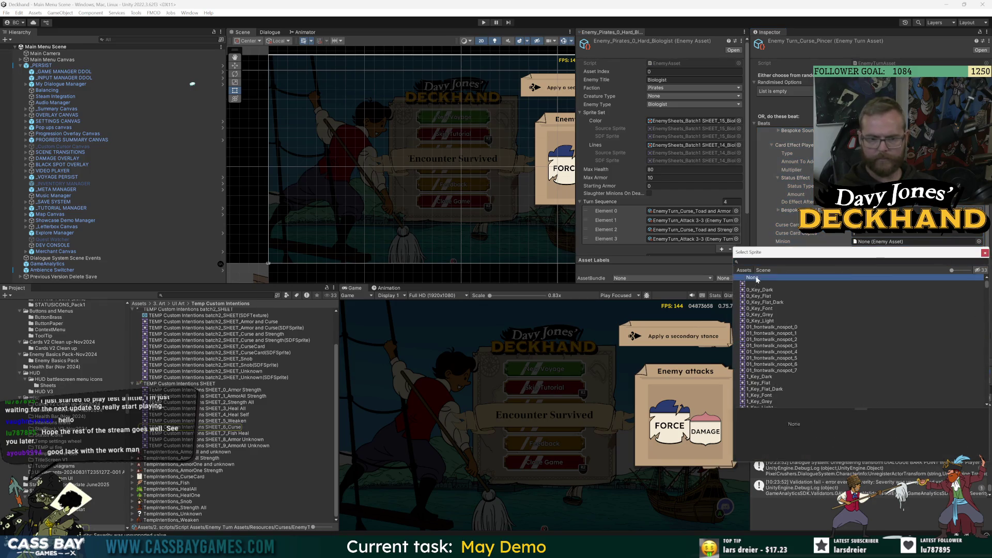
- Return to the intentions folder and locate the Attack 3-3 and Toad and Strength 1 turns
click(216, 296)
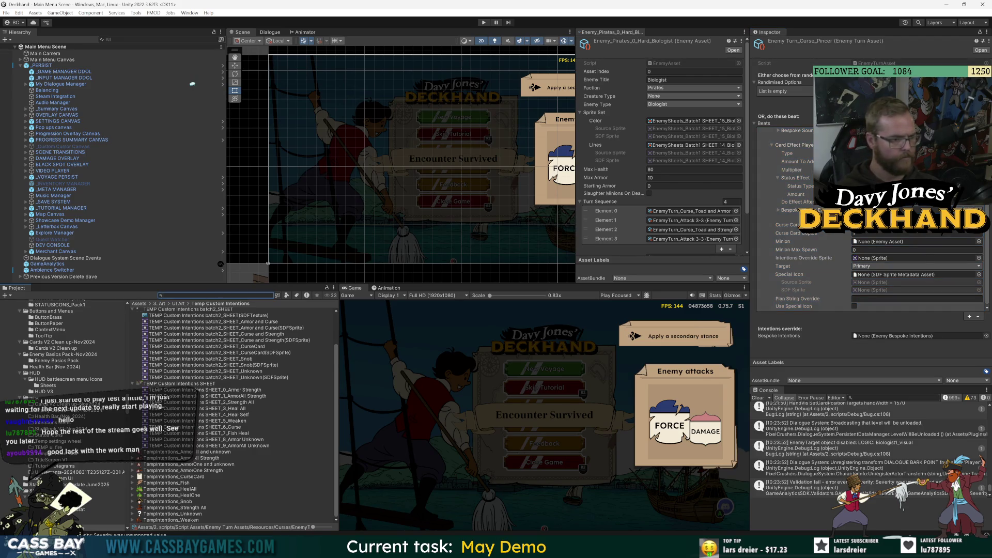
text(i8)
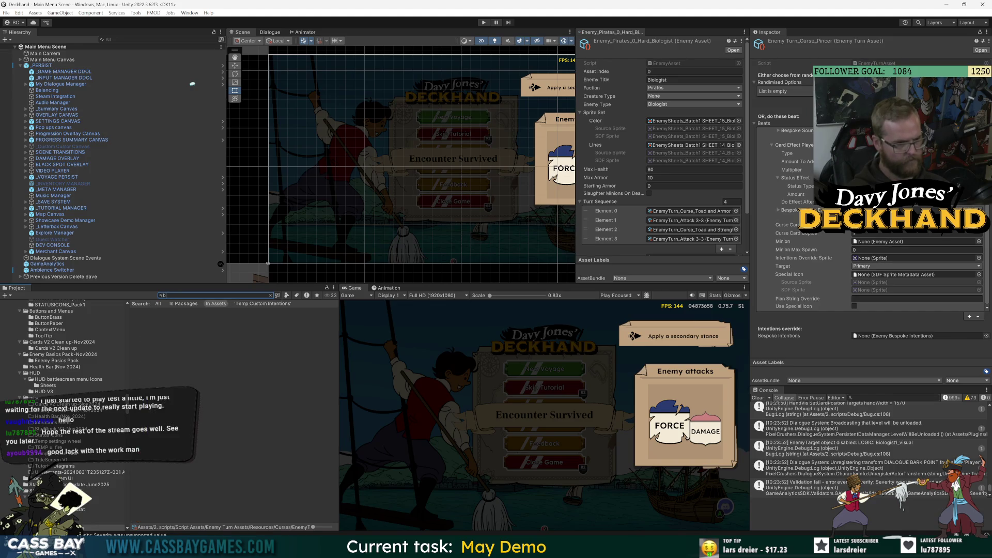
key(BackSpace)
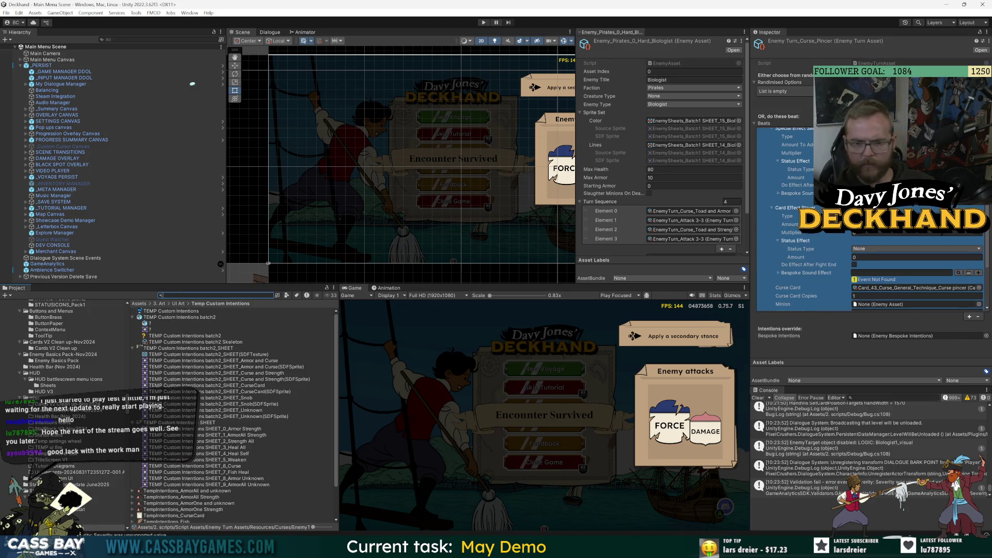
scroll(868, 217, up, 3)
click(685, 220)
click(706, 230)
- Set the Grappling Hook curse turn's intentions override sprite to None
click(222, 323)
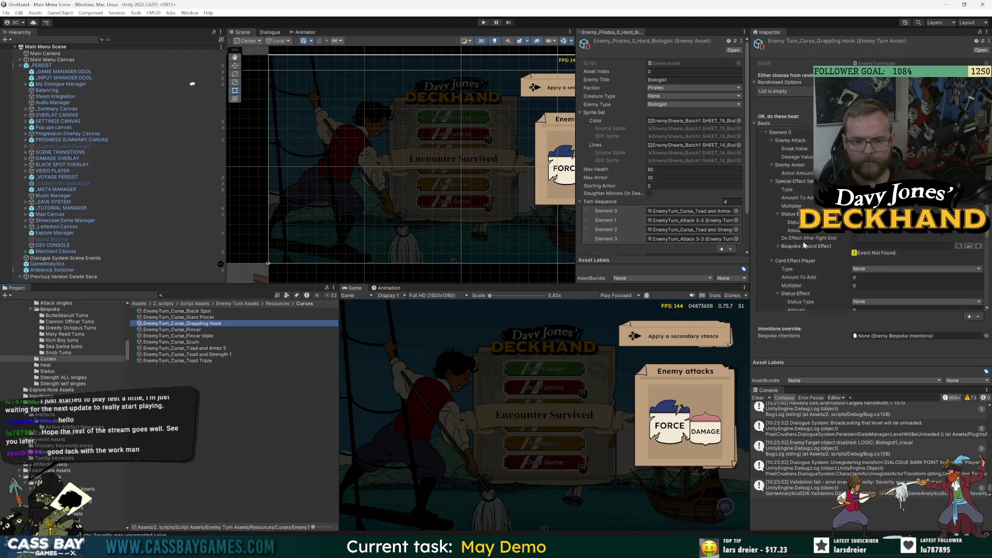
scroll(804, 240, down, 5)
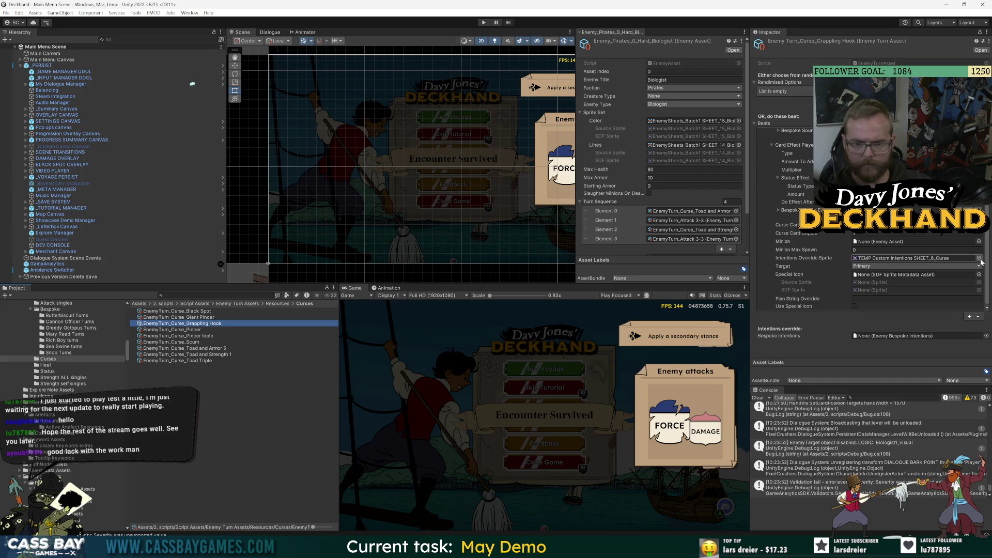
click(979, 258)
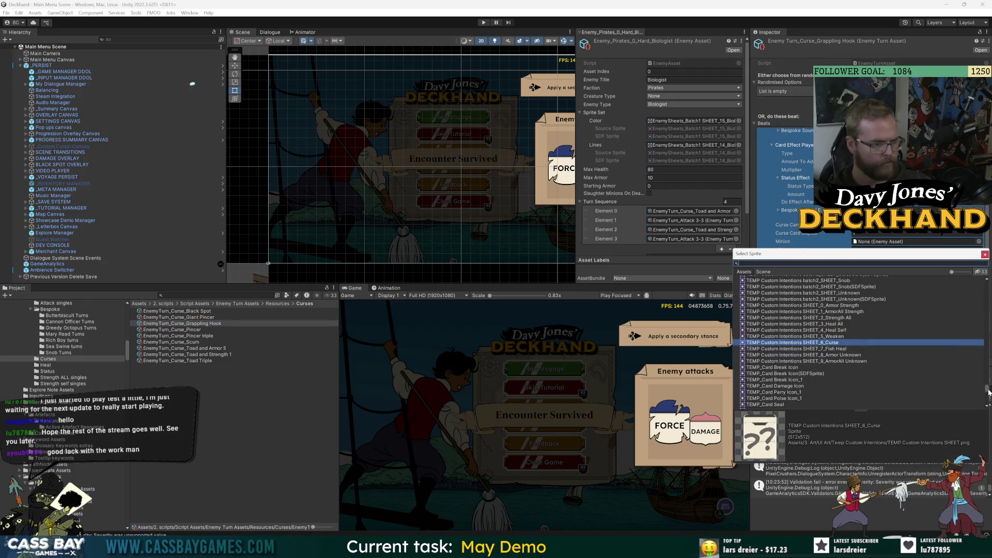
scroll(988, 394, up, 10)
click(765, 281)
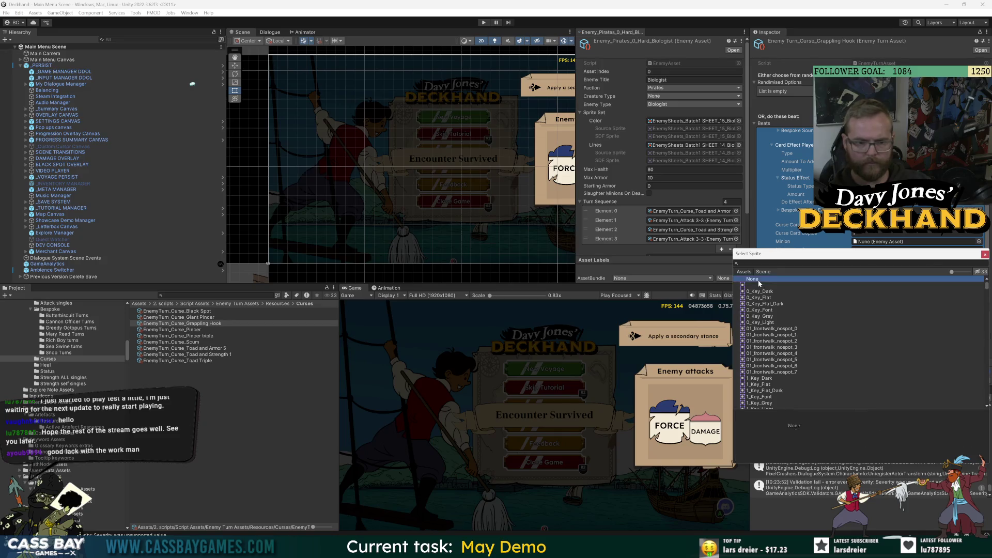
key(Escape)
- Clear the override sprite to None on the Giant Pincer and Black Spot curse turns
click(195, 318)
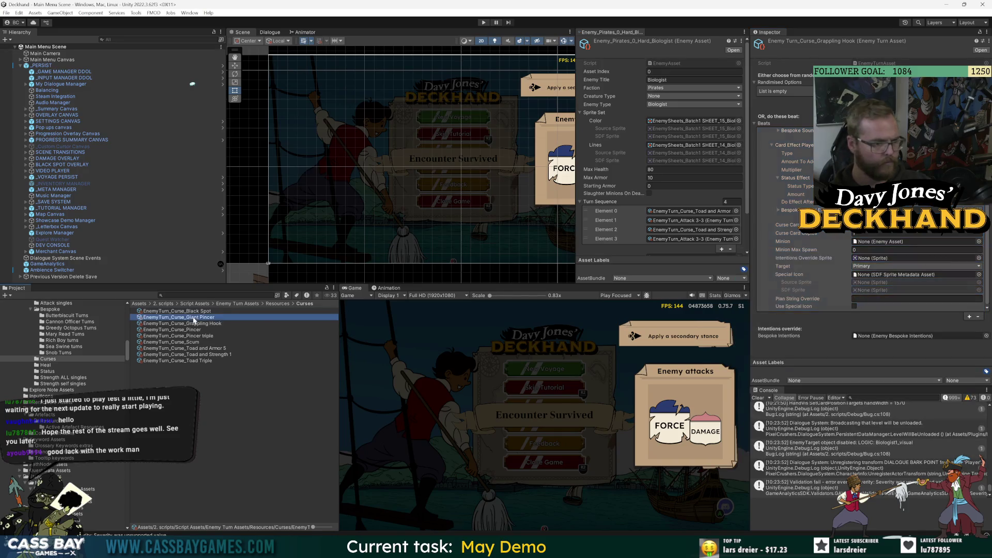
click(979, 258)
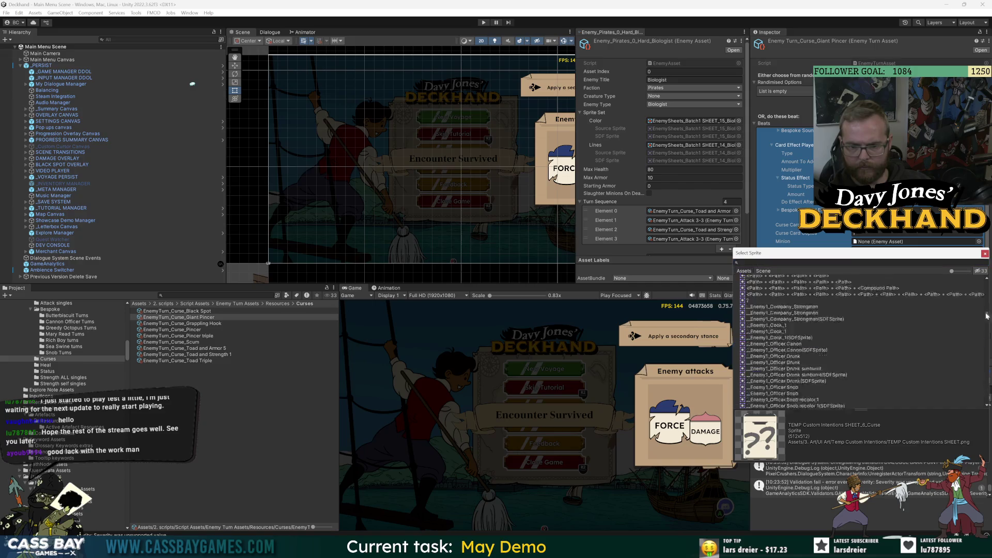
double_click(759, 282)
click(281, 311)
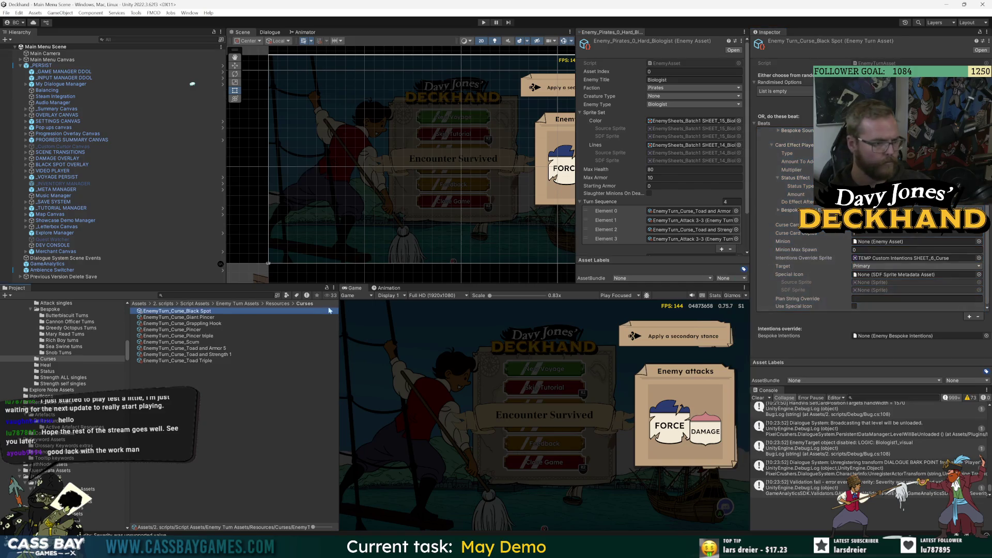
click(979, 258)
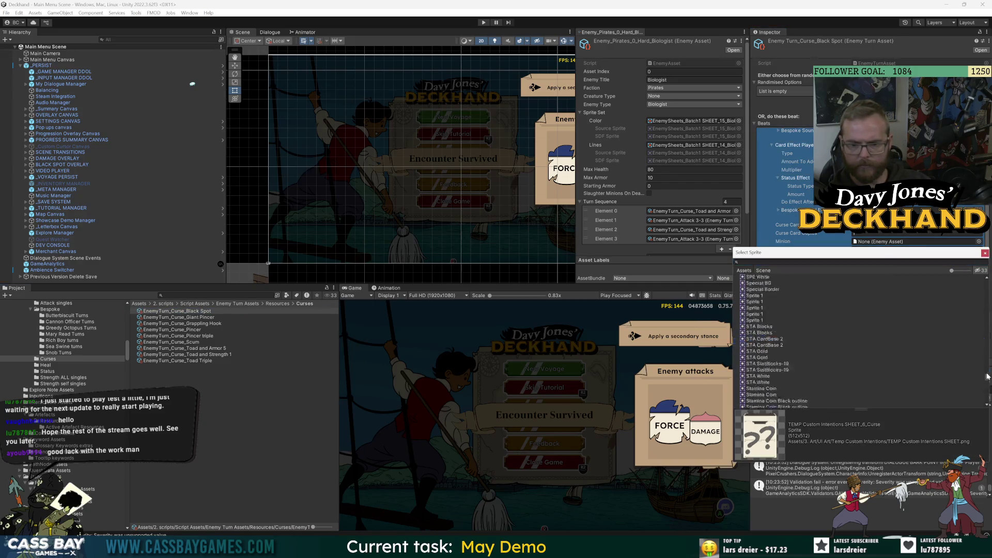
double_click(753, 280)
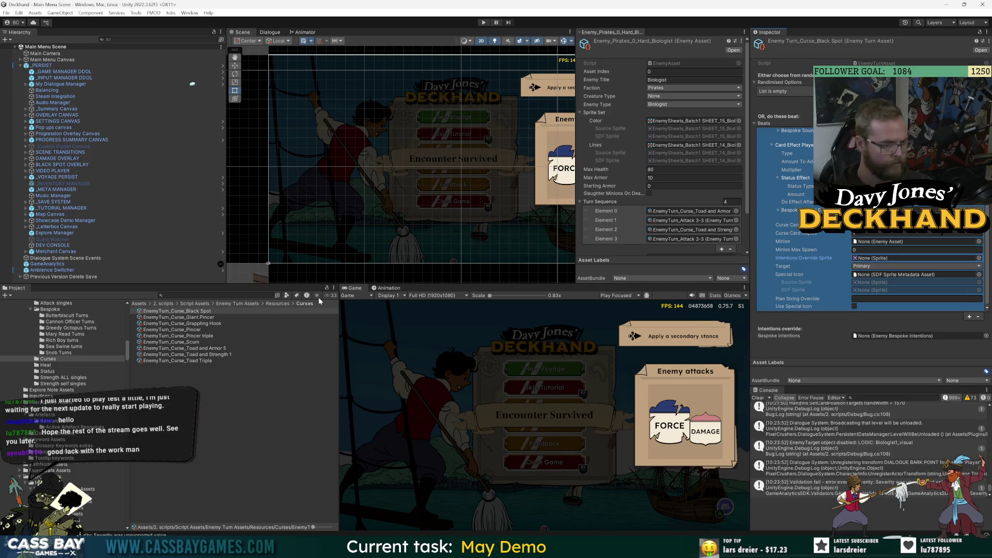
click(277, 304)
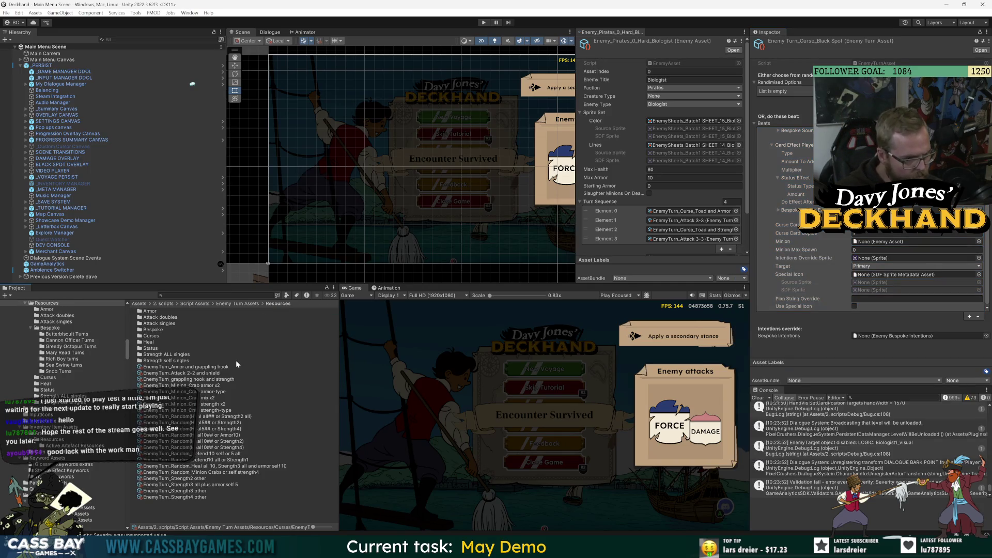
- Check EnemyTurn_Strength1 all uses the Strength All intention sprite, then enter play mode
double_click(168, 355)
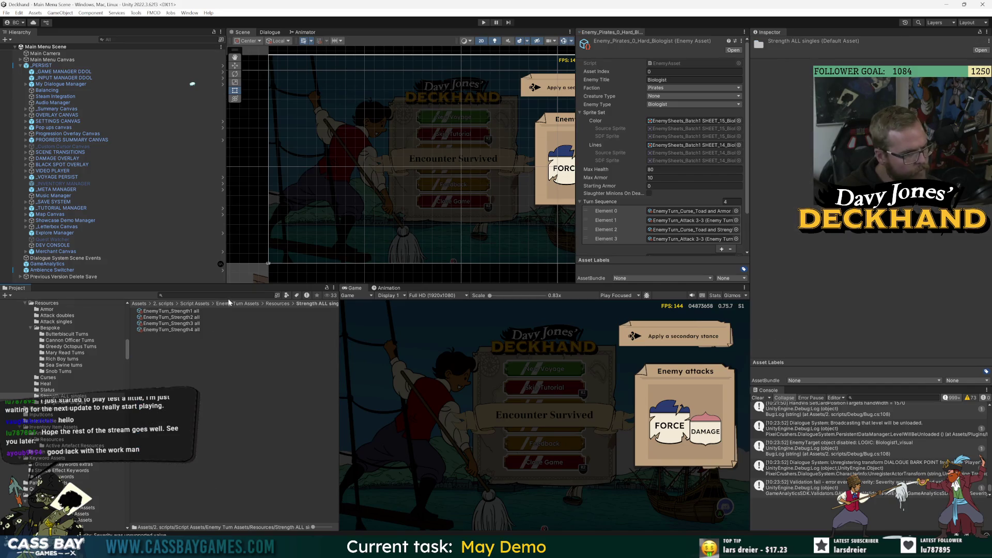
click(195, 312)
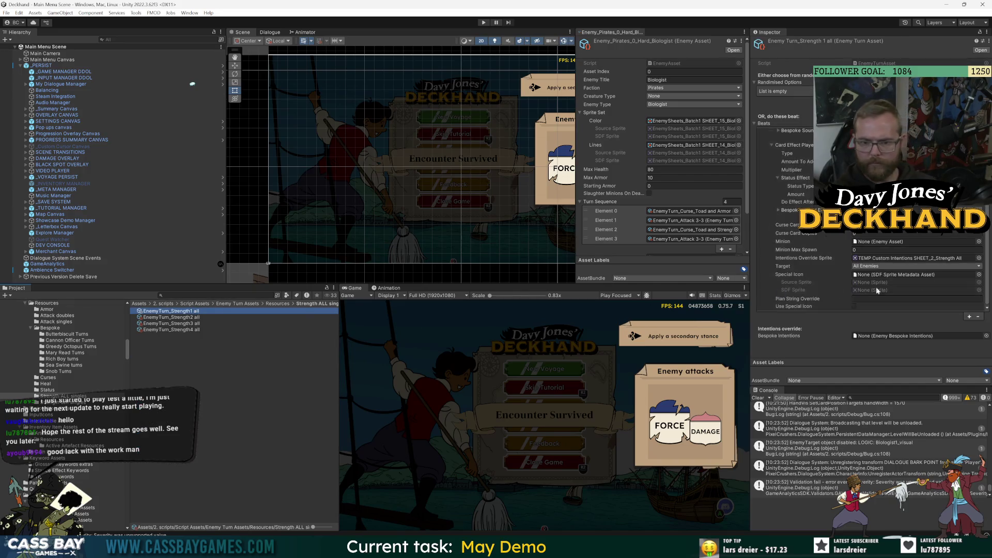
click(941, 257)
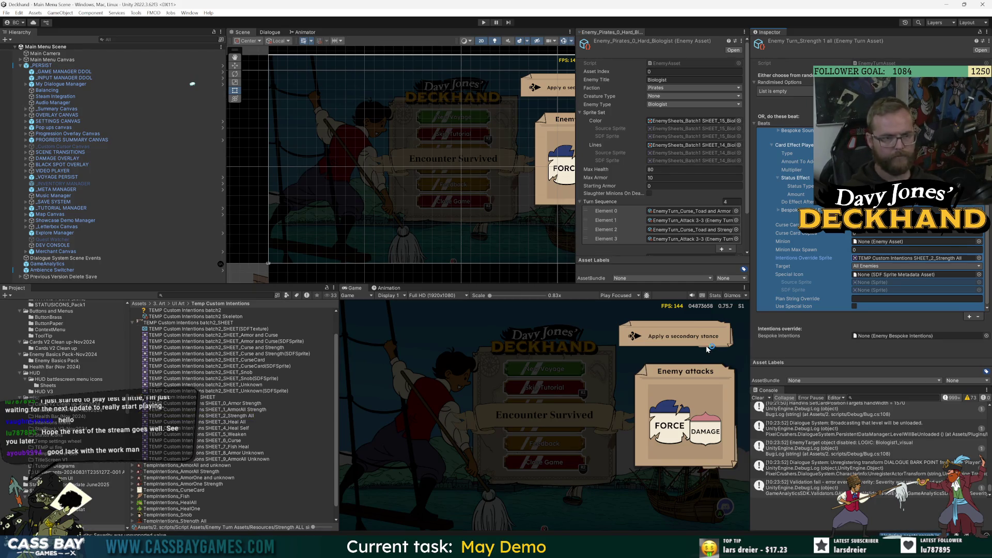
click(482, 22)
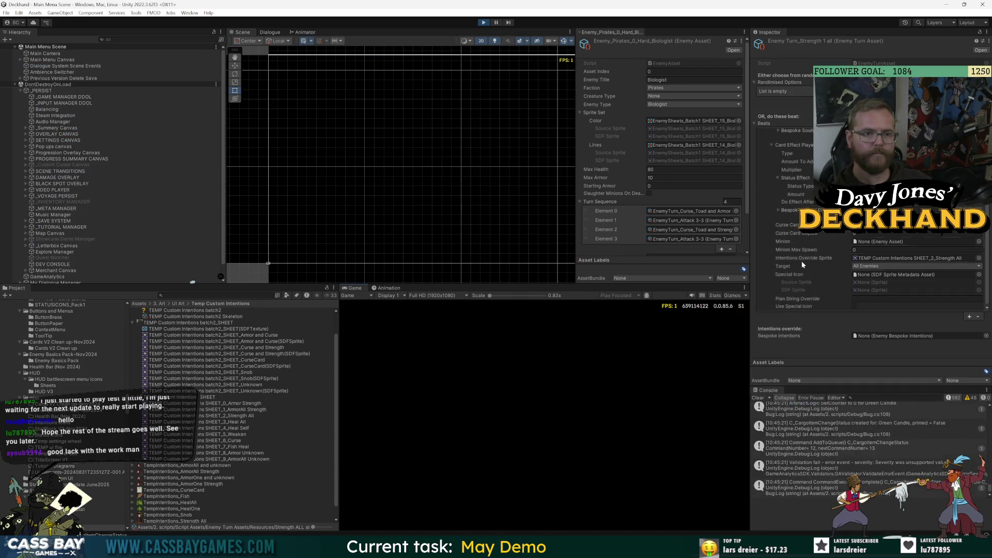
- Enlarge the Scene and Game views and continue the voyage into combat
mouse_move(577, 130)
mouse_down()
mouse_move(665, 197)
mouse_move(642, 232)
mouse_up()
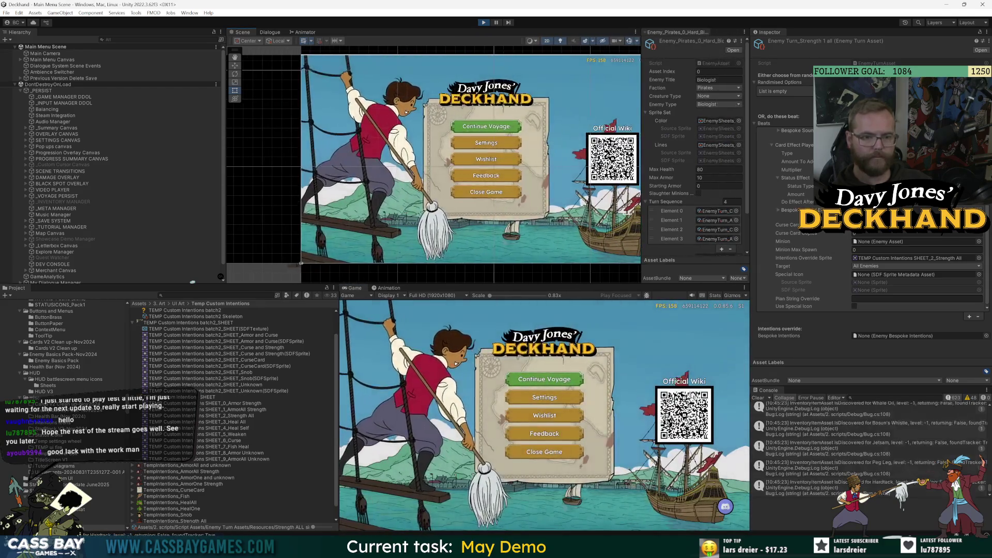
drag(597, 285, 596, 218)
click(545, 344)
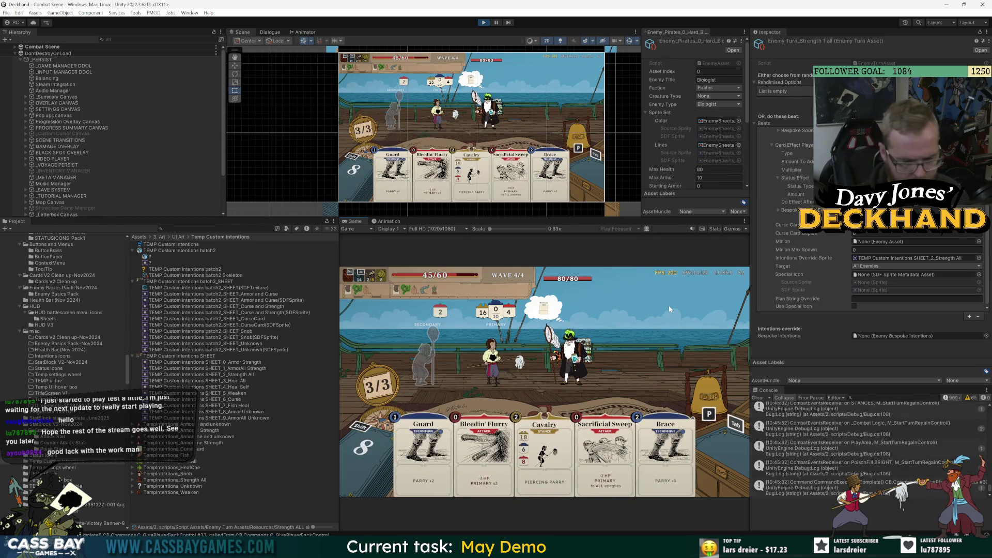
mouse_move(339, 270)
mouse_down()
mouse_move(222, 269)
mouse_move(232, 270)
mouse_up()
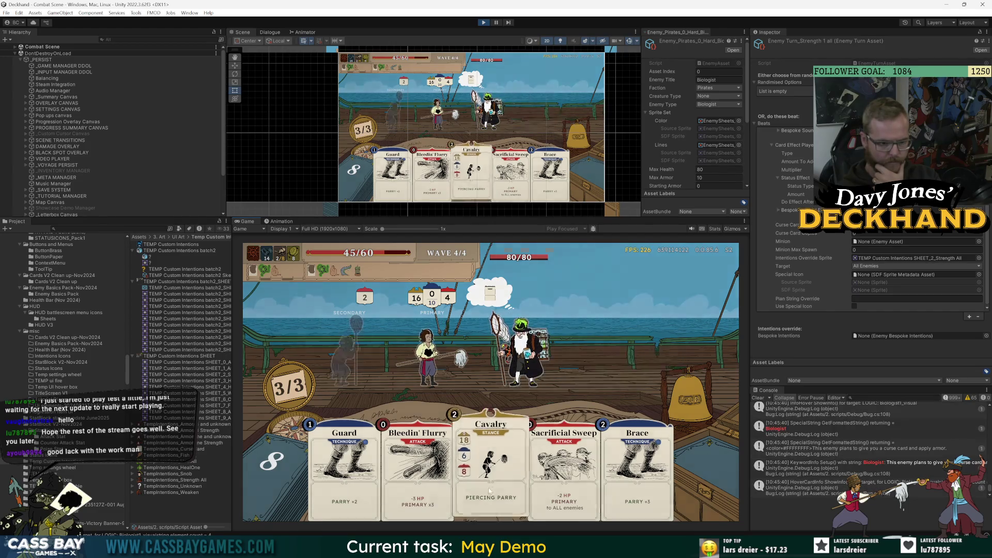
- Play Cavalry and Bleedin' Flurry, attempt Mighty Mop, and end the first turn
key(3)
key(2)
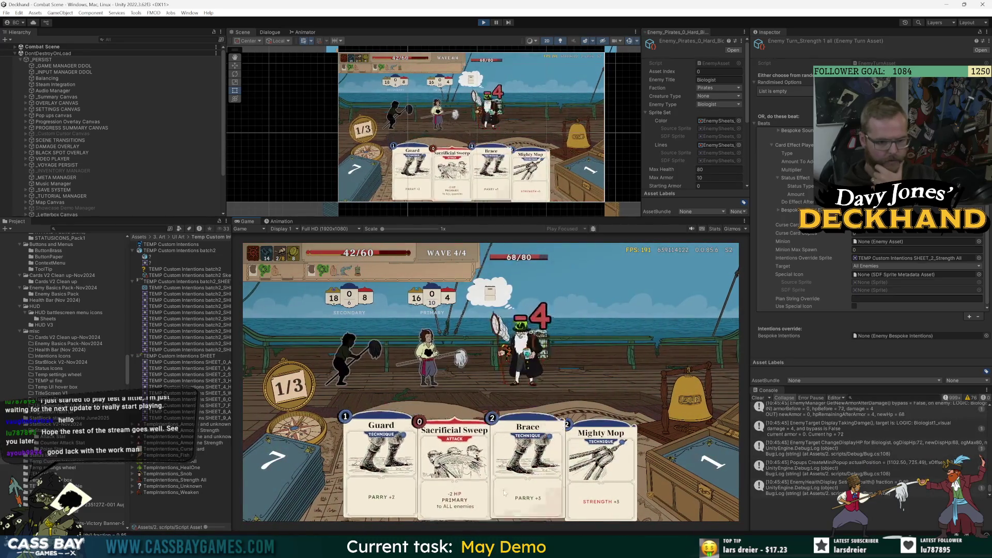
click(604, 466)
click(682, 398)
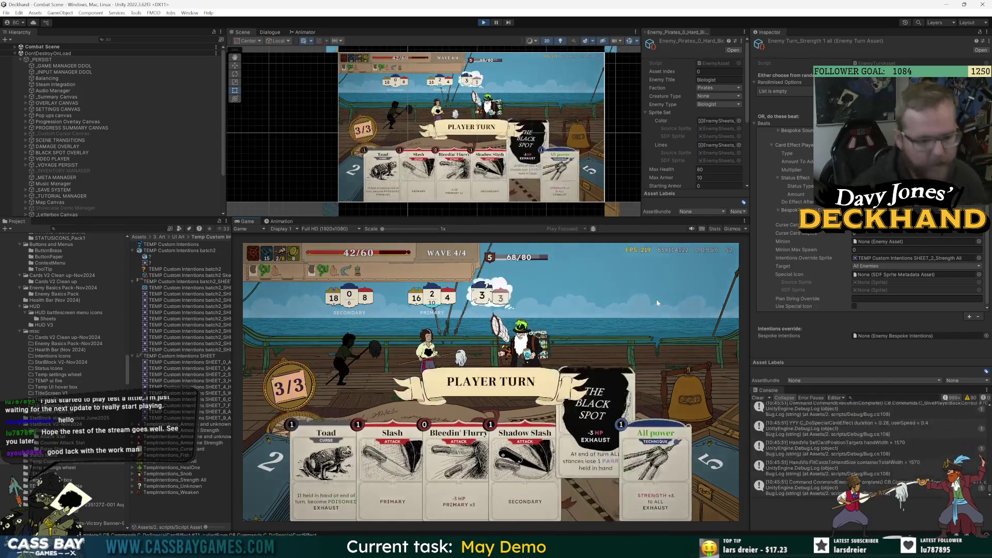
- Play The Black Spot, All, Shadow Slash and Toad, then end the turn for the enemy
key(Right)
key(Right)
key(Right)
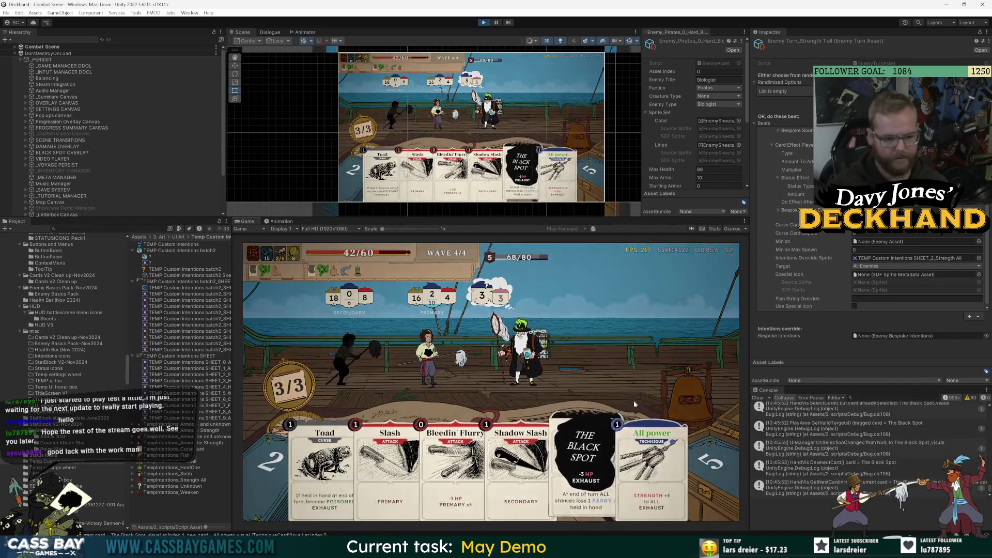
key(Right)
key(Return)
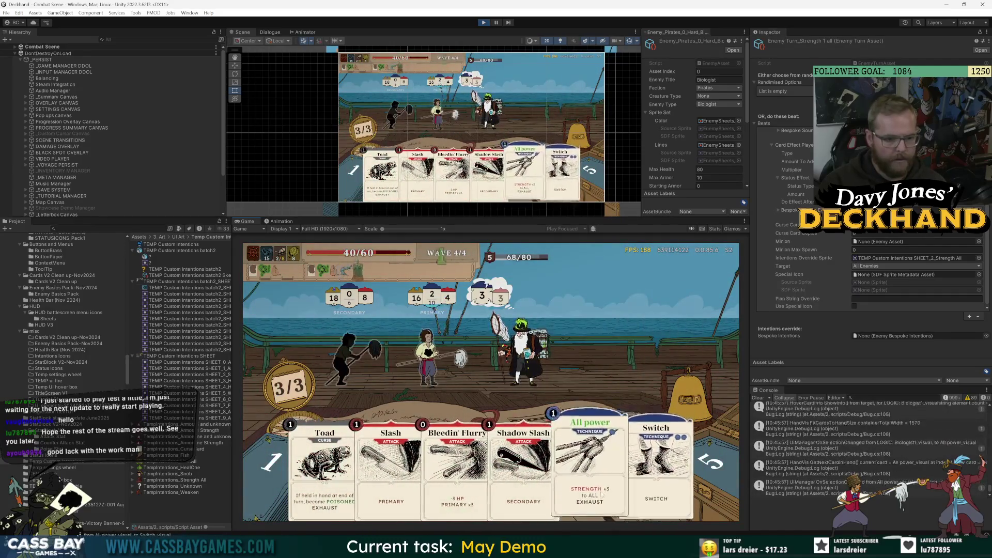
key(Return)
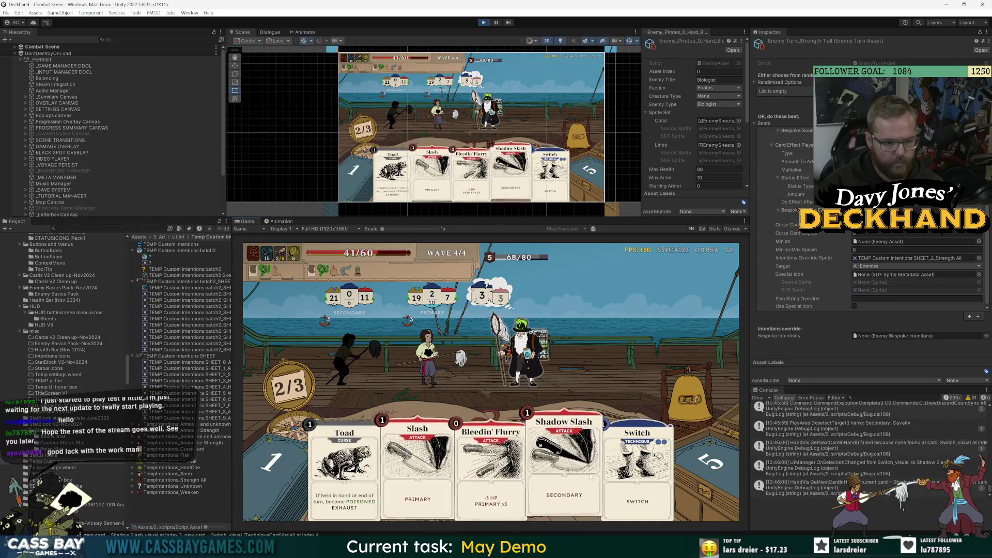
click(553, 504)
click(380, 465)
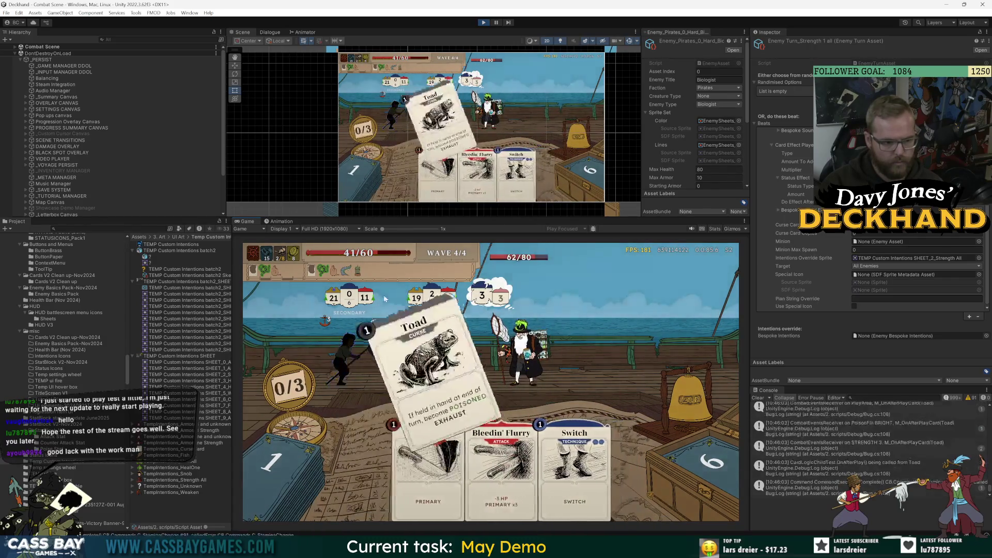
click(682, 413)
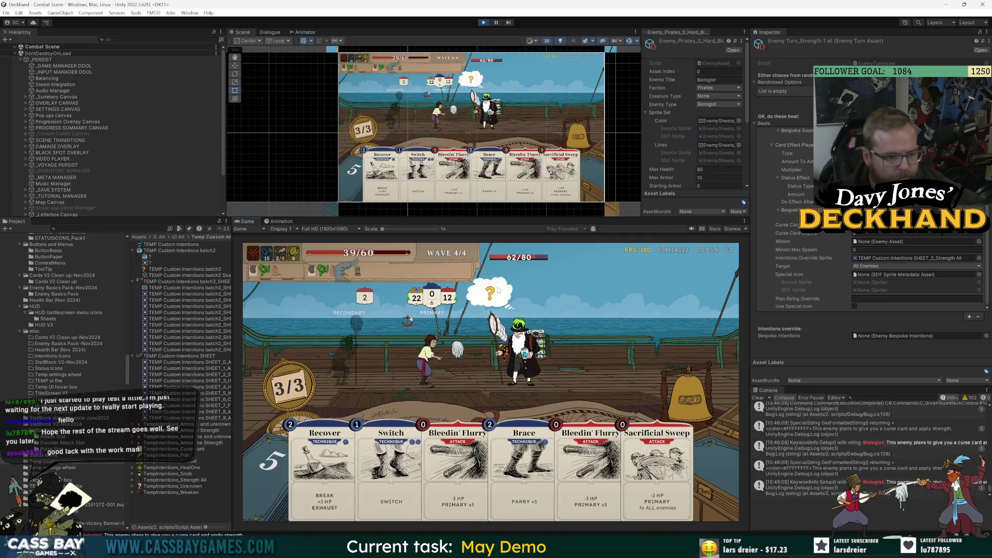
- Check the Biologist's curse-and-strength intention, expand Combat Scene > COMBAT, and open EnemyTarget.cs in Visual Studio
mouse_move(490, 295)
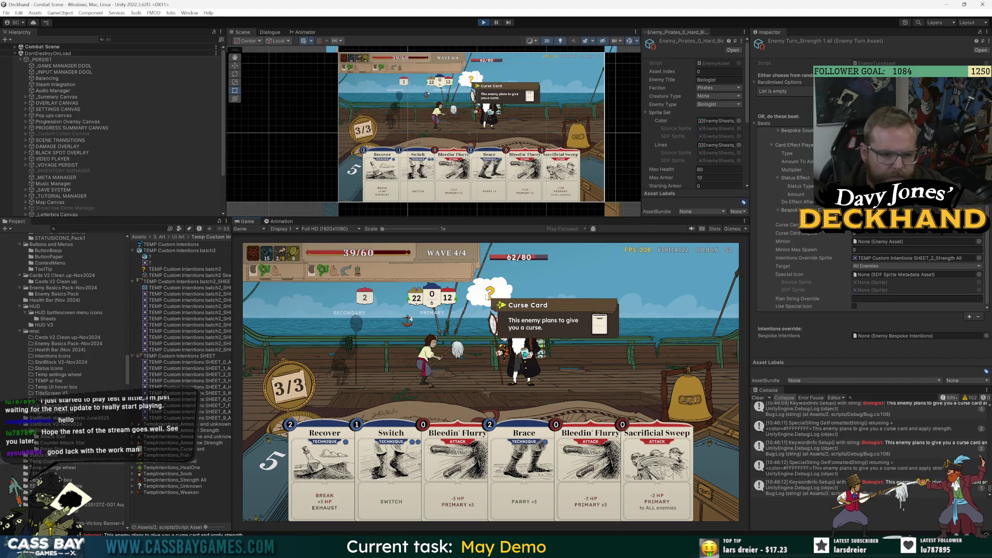
mouse_move(522, 364)
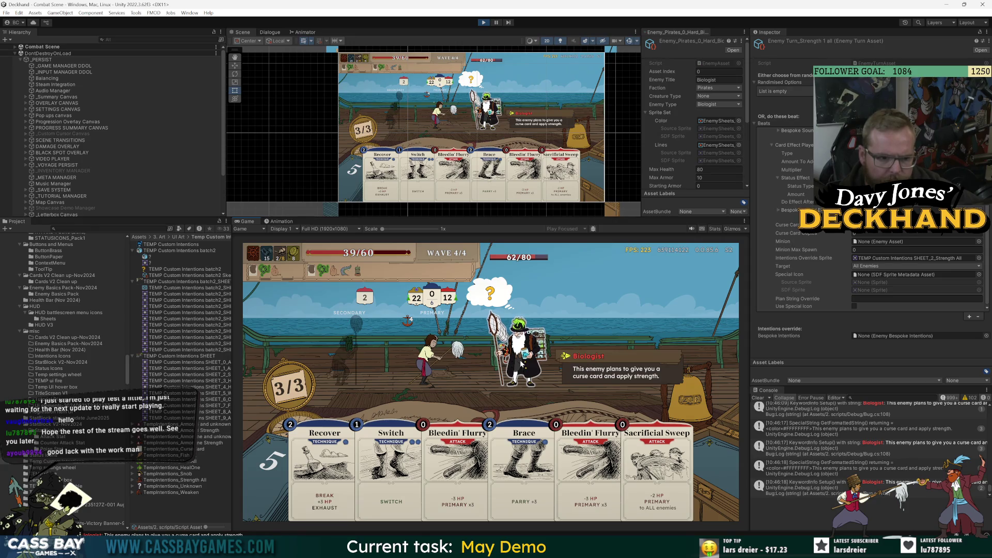
click(15, 46)
click(25, 59)
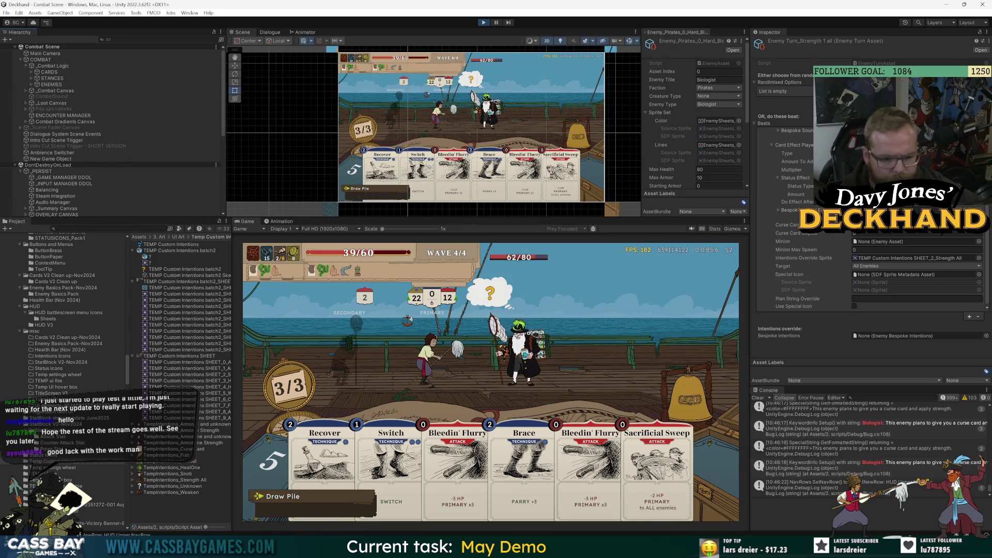
key(alt+Tab)
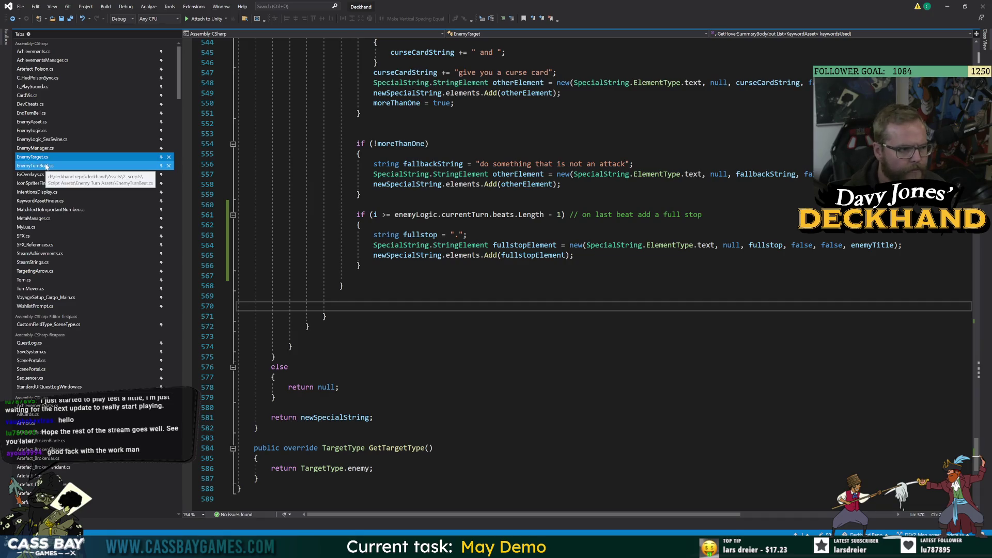
- Look over EnemyTurnBeat.cs and IntentionsDisplay.cs, glancing briefly at the running game
click(46, 166)
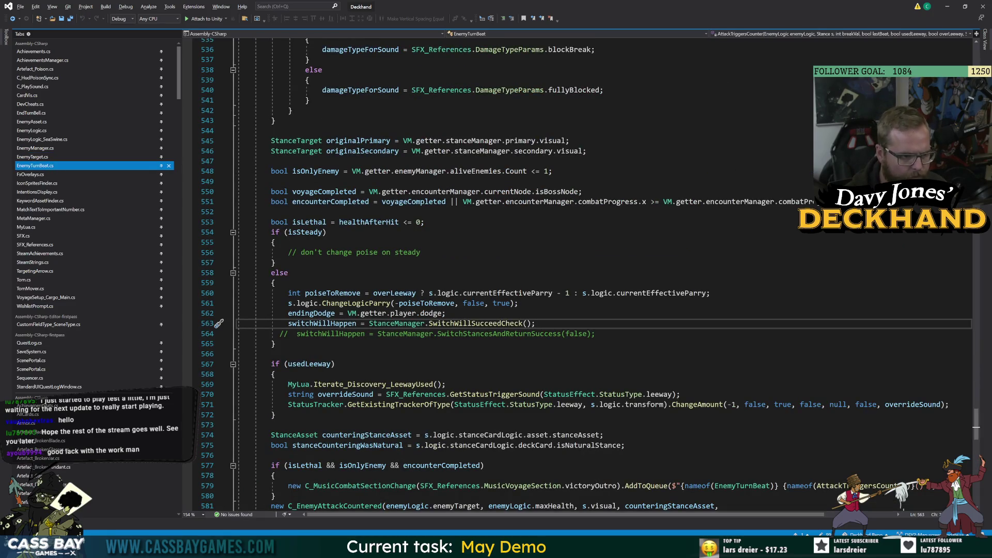
click(50, 191)
scroll(517, 280, up, 10)
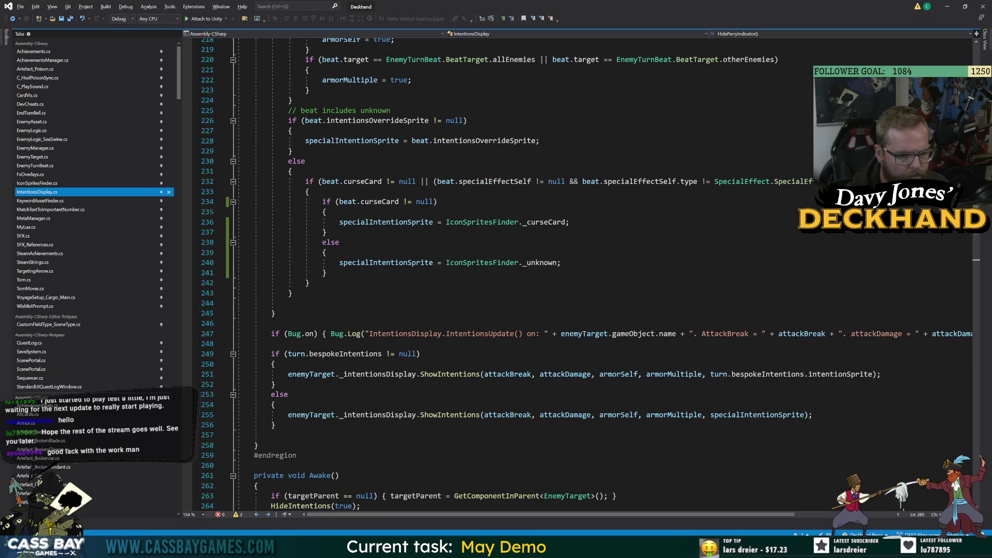
key(alt+Tab)
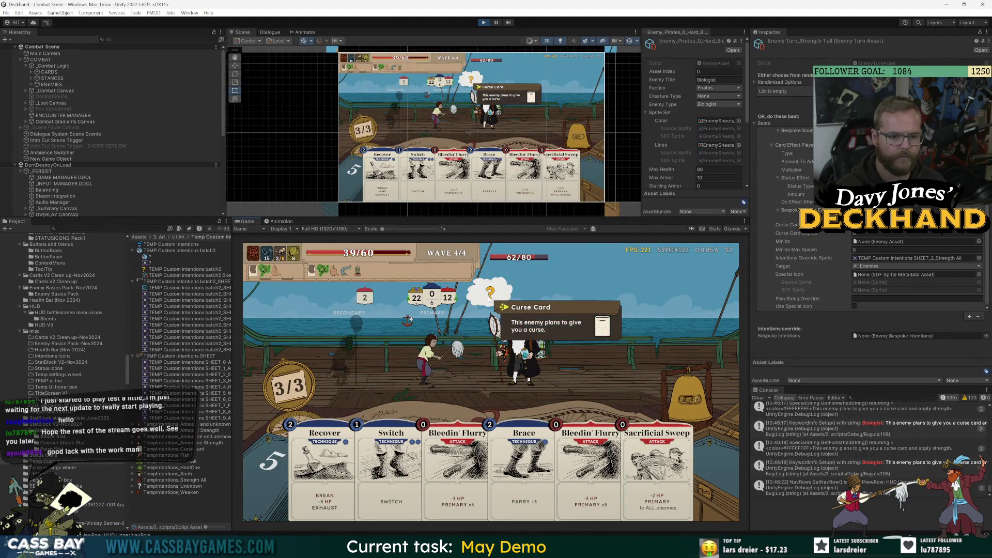
key(alt+Tab)
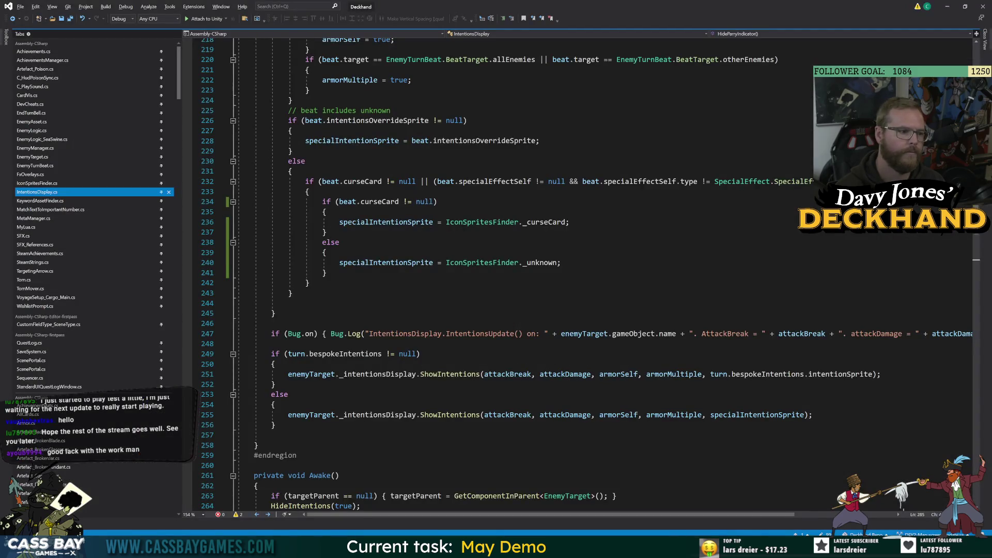
key(alt+Tab)
key(alt+Tab)
- Inspect the curse-card branch around lines 235–238 setting specialIntentionSprite, then return to the game
click(331, 243)
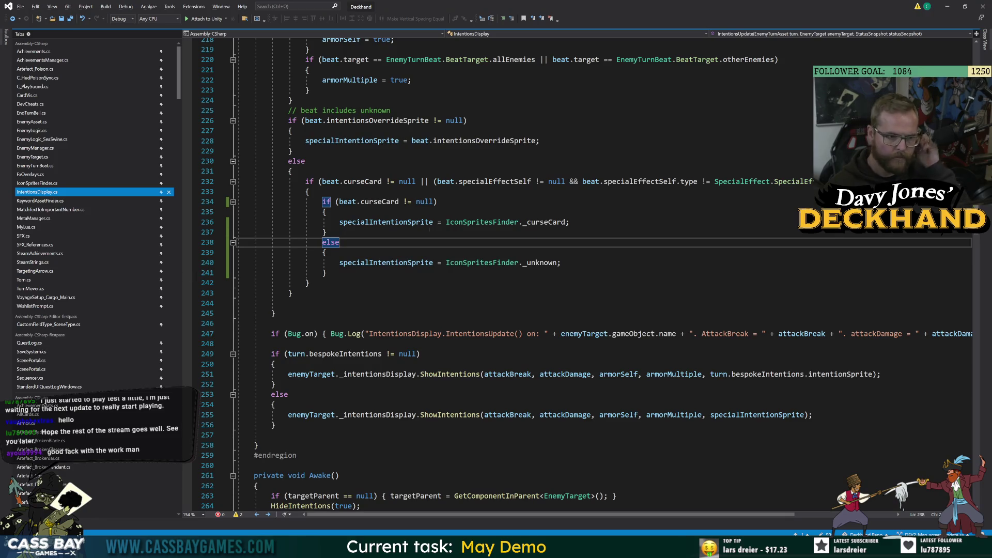
double_click(381, 223)
key(Up)
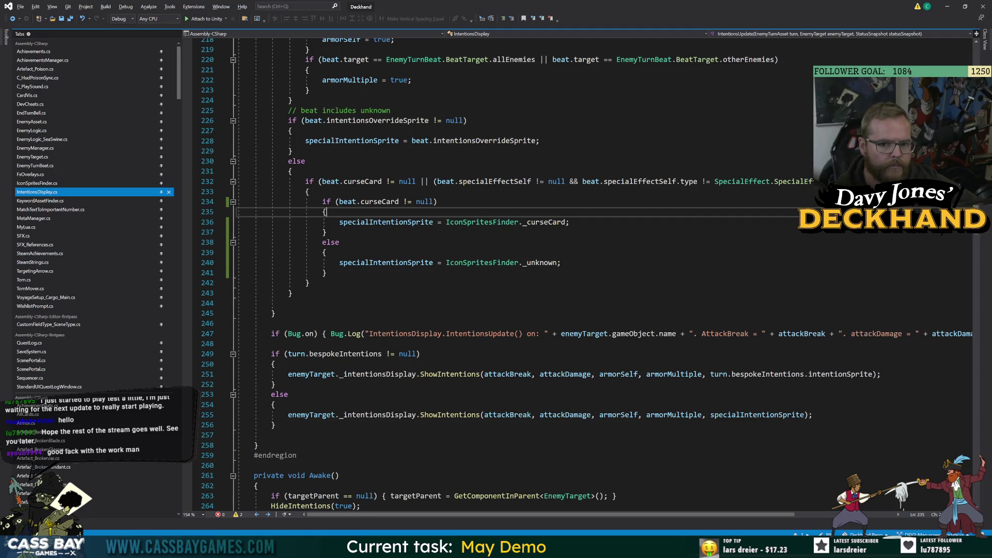
scroll(516, 274, up, 7)
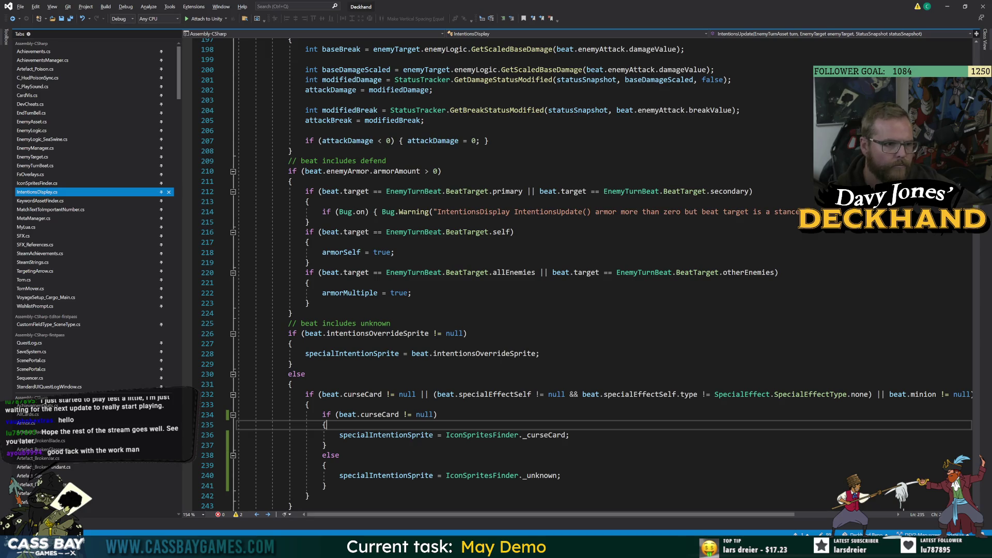
scroll(517, 274, down, 9)
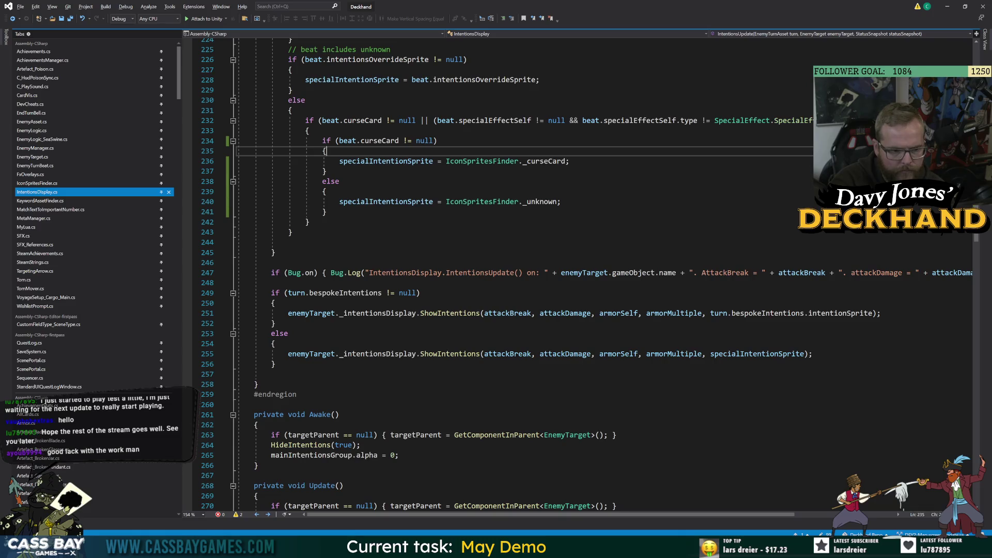
key(alt+Tab)
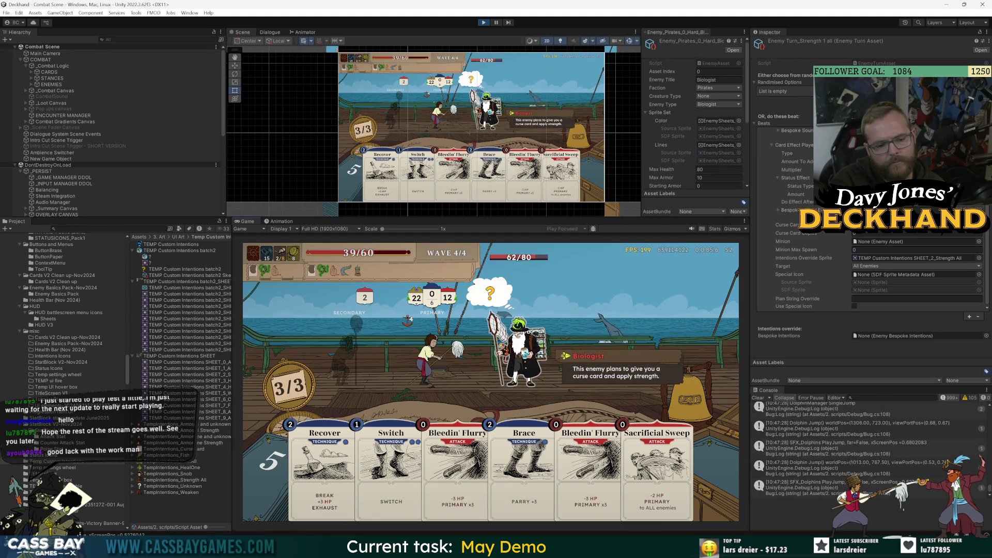
mouse_move(493, 299)
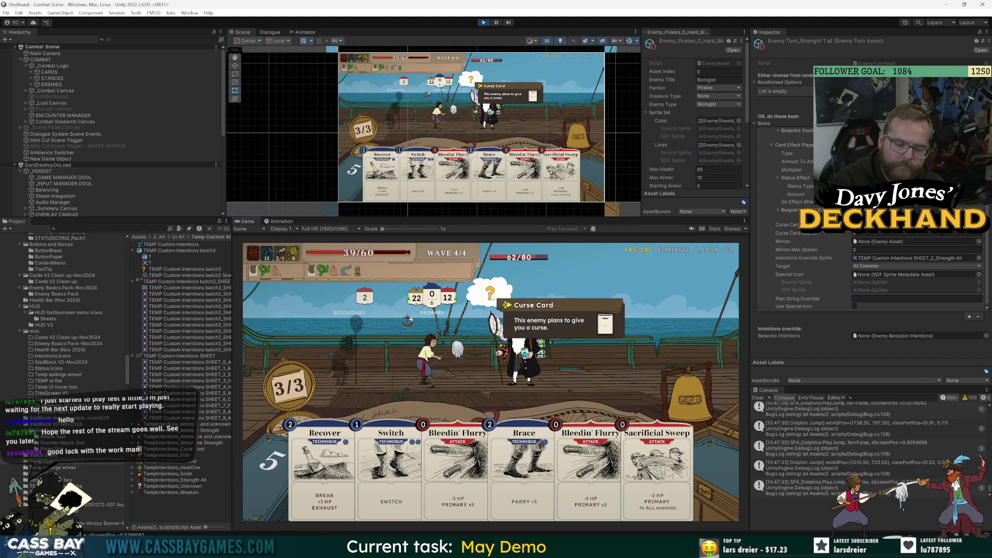
key(alt+Tab)
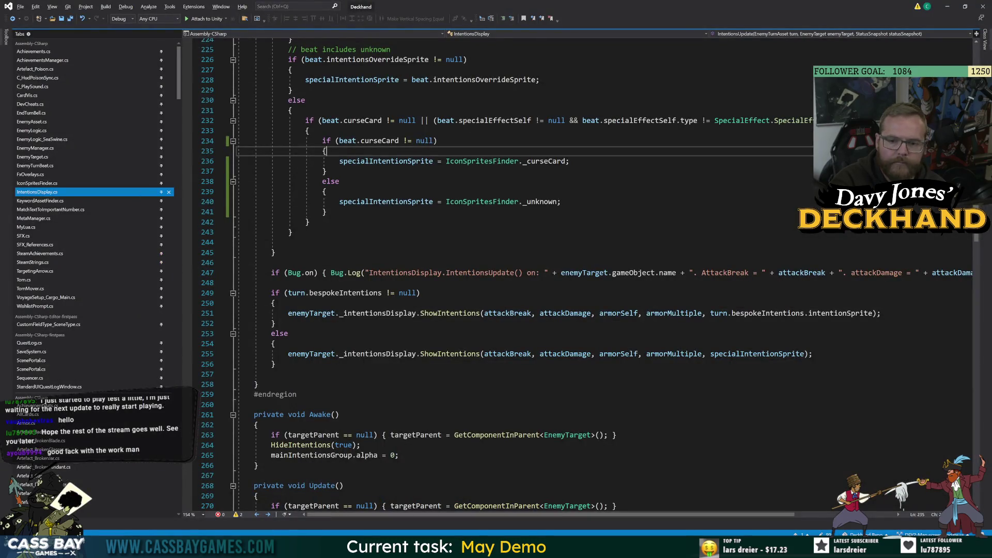
key(alt+Tab)
key(alt+Tab)
key(alt+Tab)
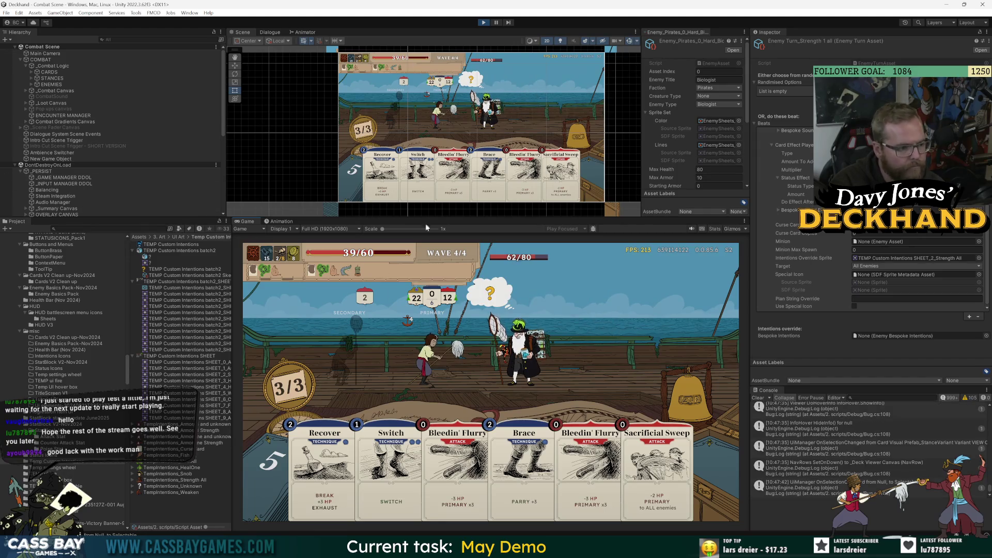
- Widen the Inspector and open the Curse_Toad and Strength 1 turn asset
drag(641, 159, 571, 155)
scroll(628, 143, down, 5)
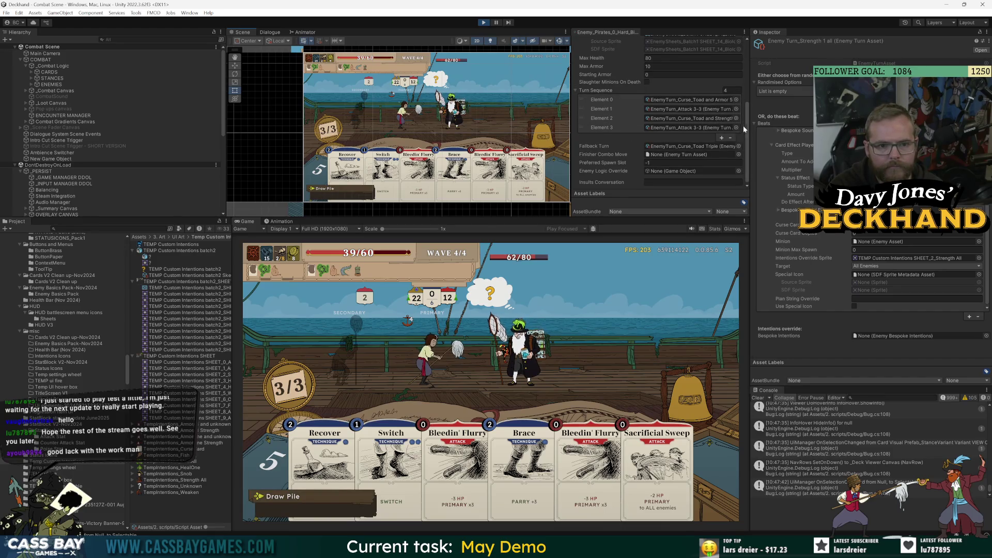
drag(568, 107, 464, 106)
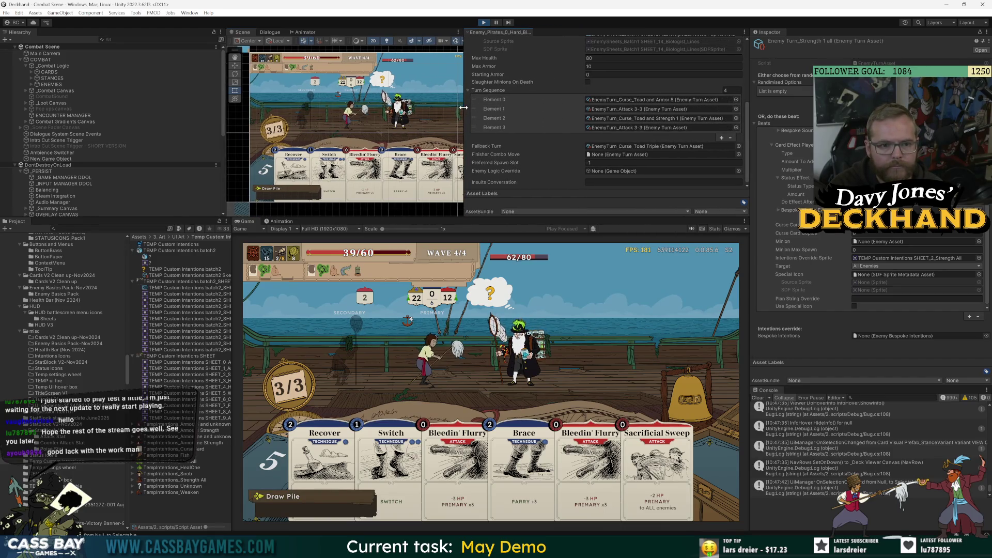
double_click(657, 120)
- Assign Bespoke Intentions_Bite as this turn's Bespoke Intentions
scroll(660, 119, down, 3)
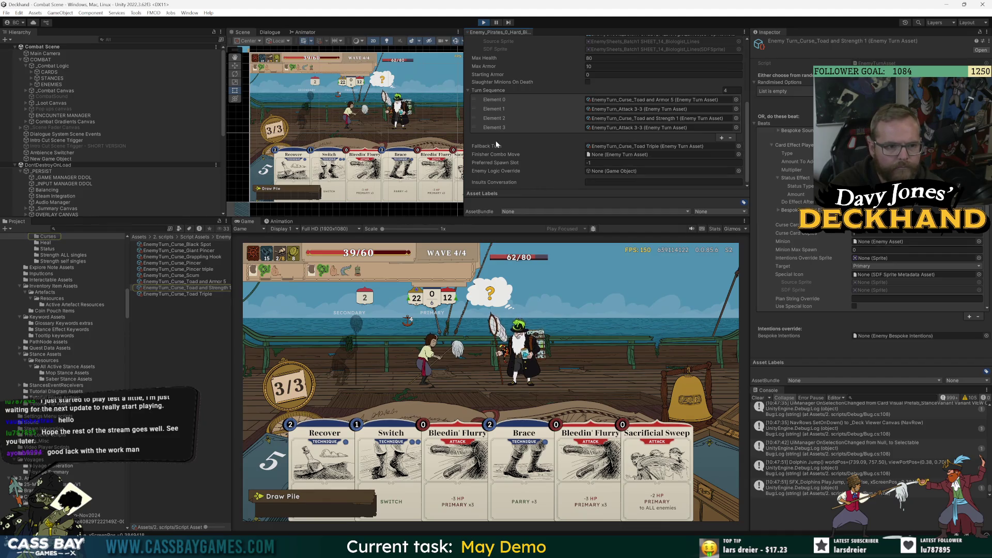
scroll(957, 280, down, 6)
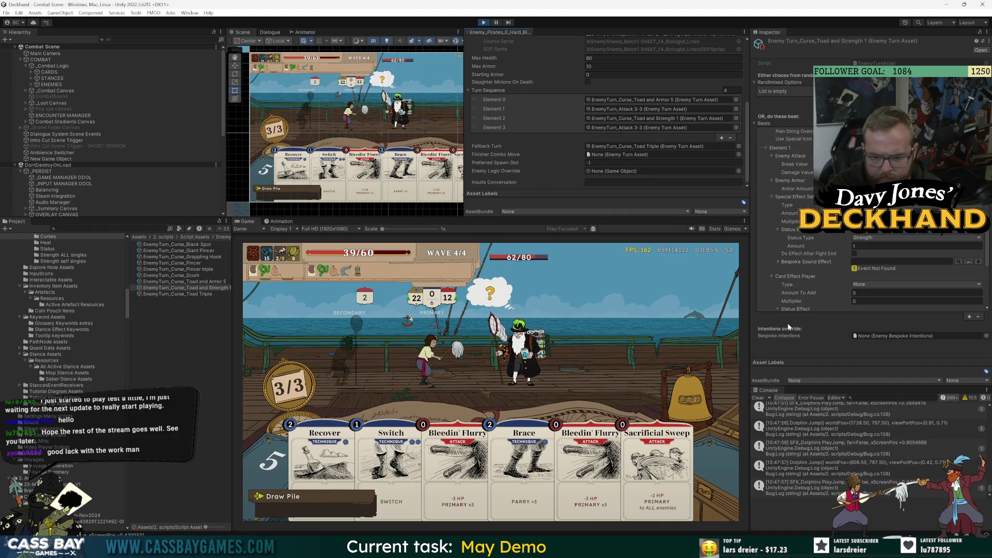
click(986, 335)
double_click(805, 359)
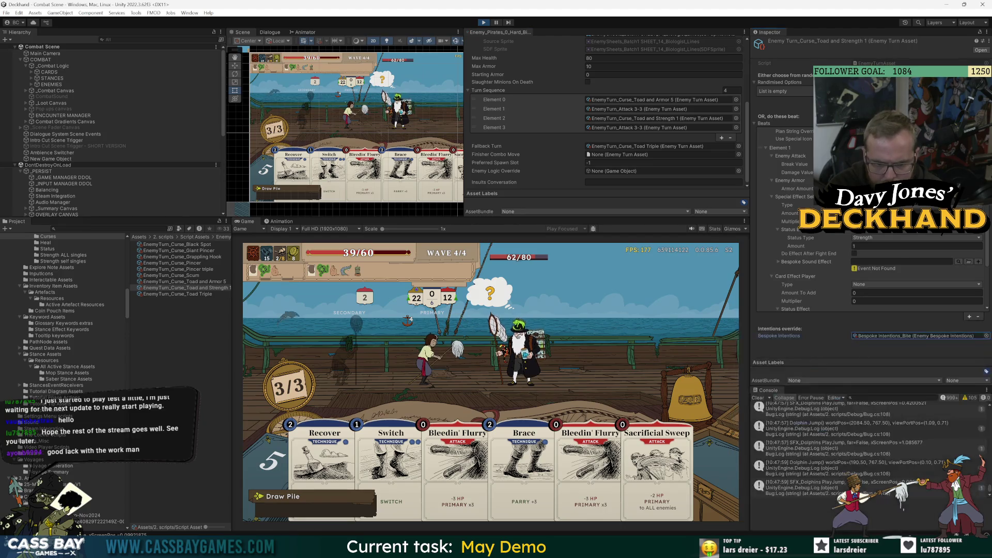
- Open Bespoke Intentions_Bite in the Project window and go up to the Bespoke folder
double_click(907, 336)
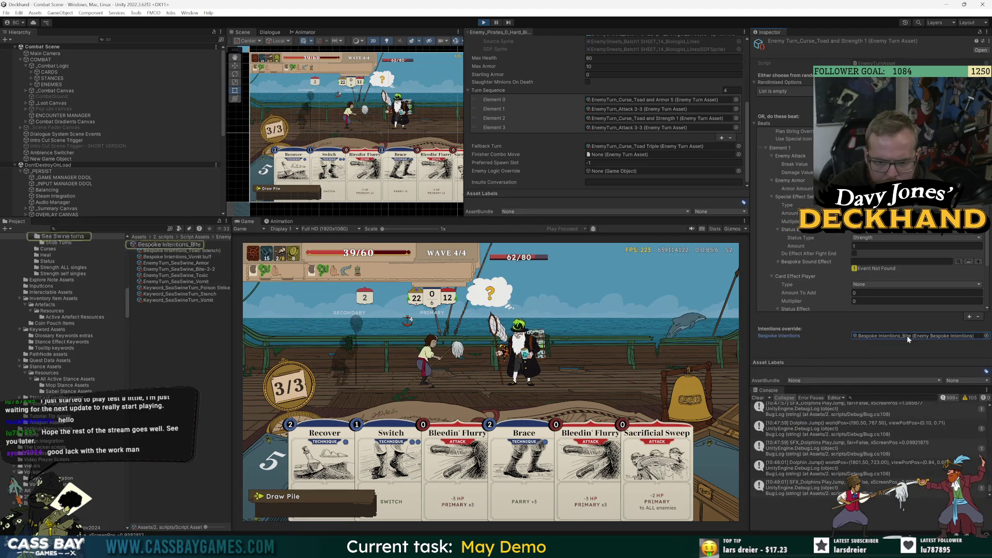
drag(231, 259, 385, 258)
click(184, 244)
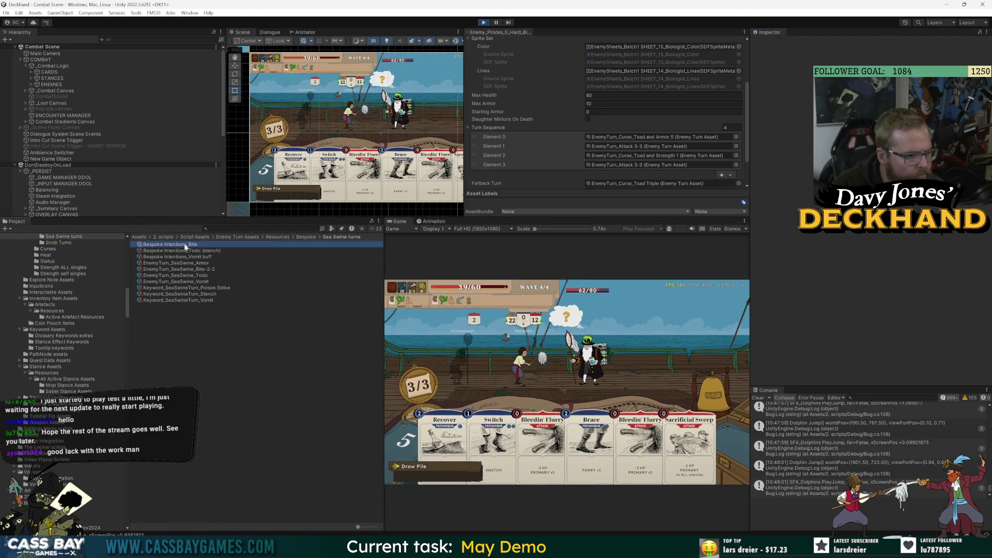
click(306, 236)
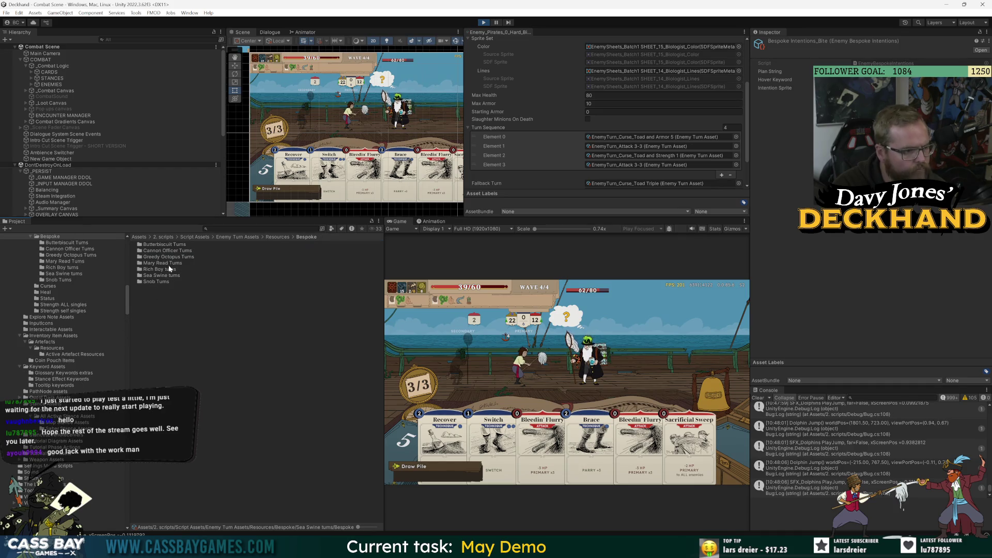
- Create a Biologist folder inside Bespoke and open it
right_click(171, 304)
mouse_move(243, 61)
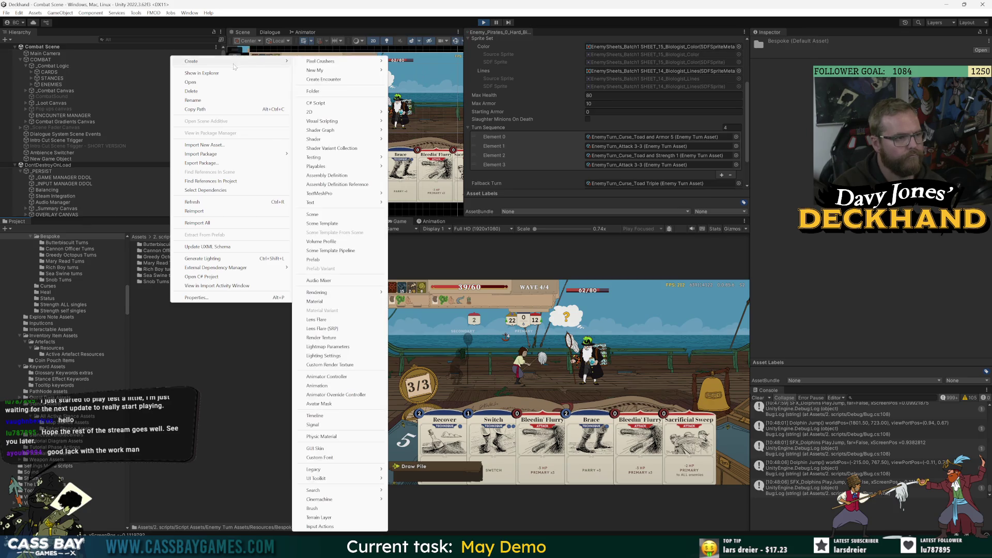
click(330, 91)
text(Biologist)
key(Return)
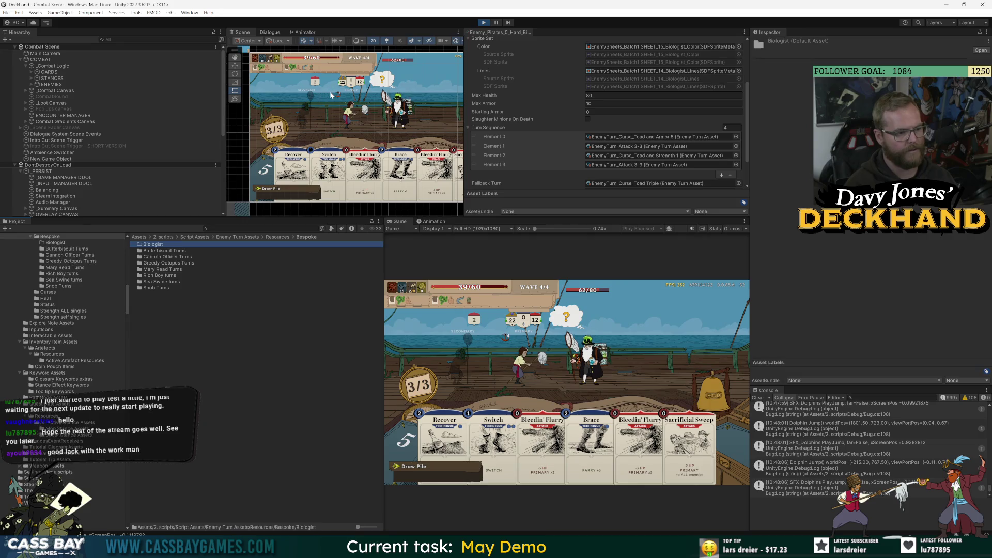
double_click(153, 245)
- Create a bespoke intentions asset named Bespoke Intentions_Biologist_Curse and Strength and select it
right_click(195, 265)
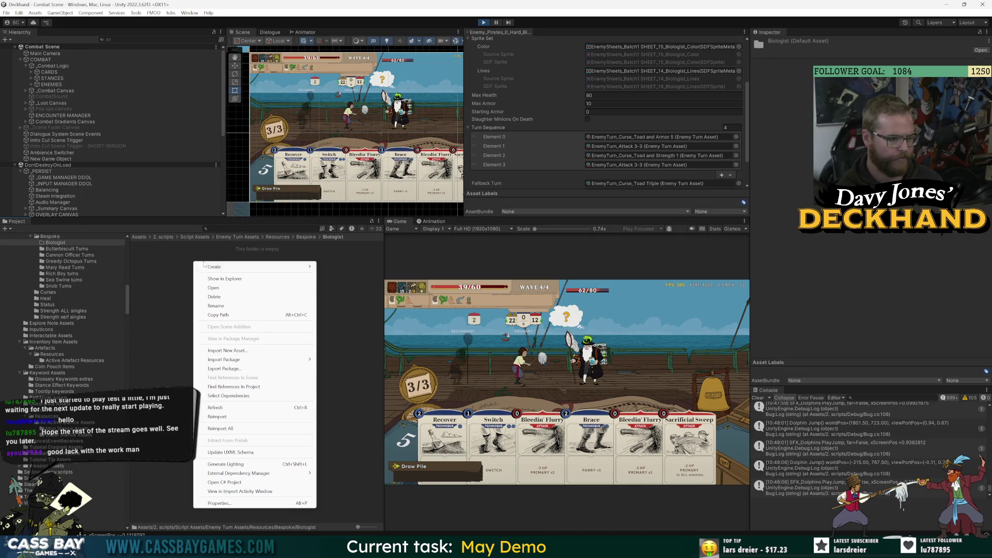
mouse_move(209, 268)
click(362, 97)
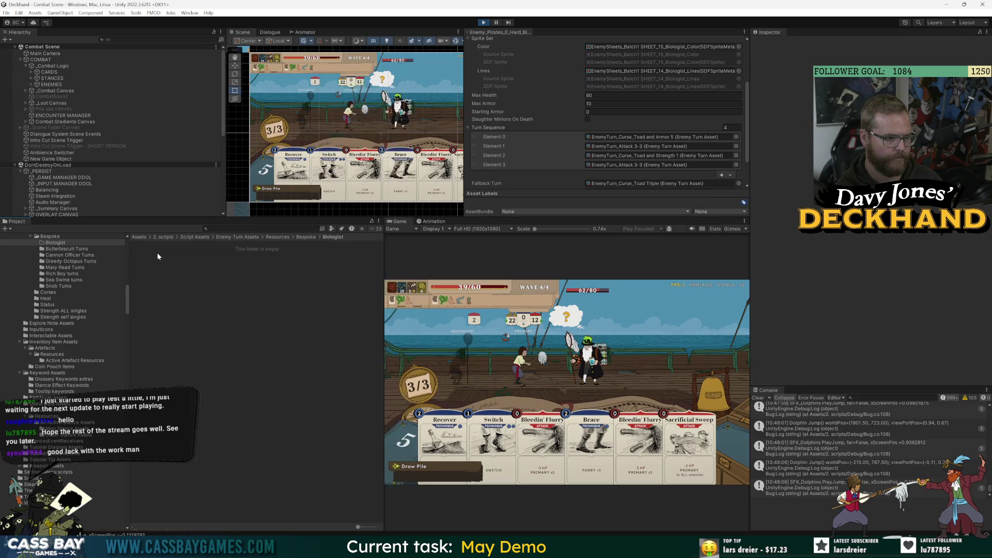
key(Right)
key(BackSpace)
key(BackSpace)
key(BackSpace)
text(iologist_)
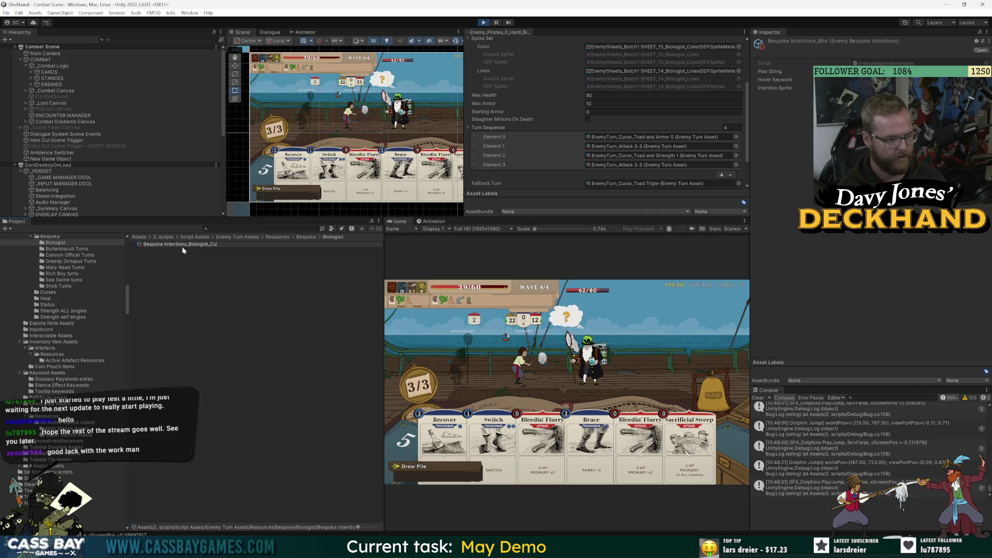
text(Curse and Strength)
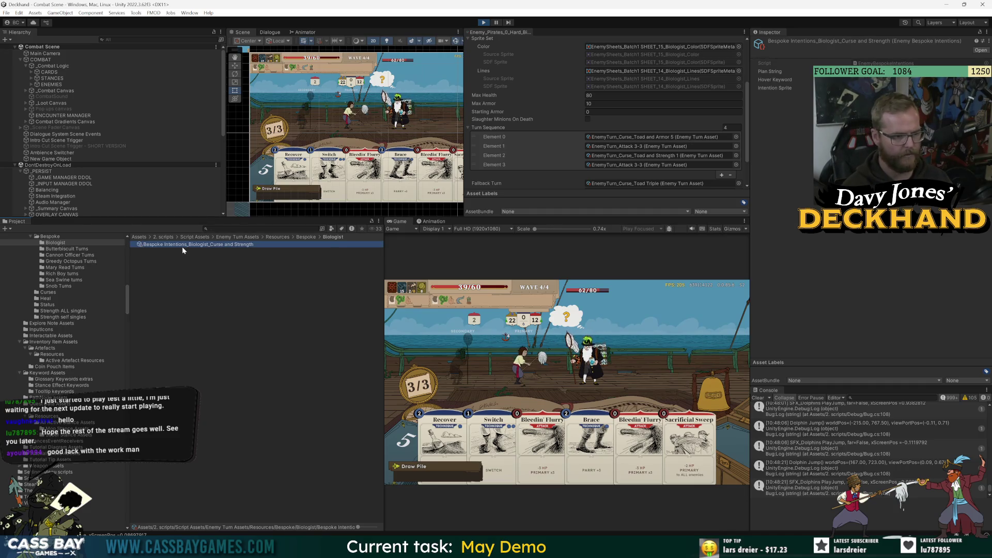
key(Return)
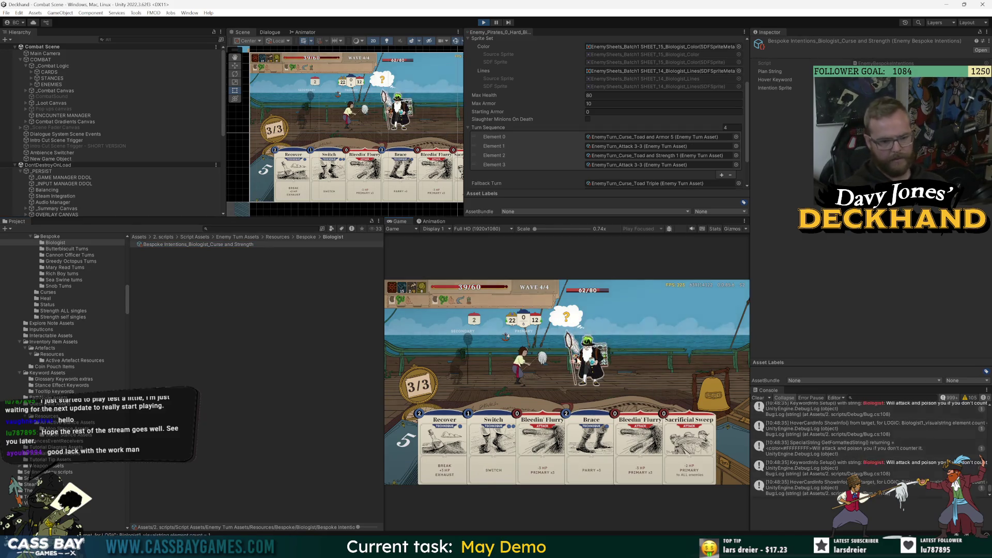
click(210, 245)
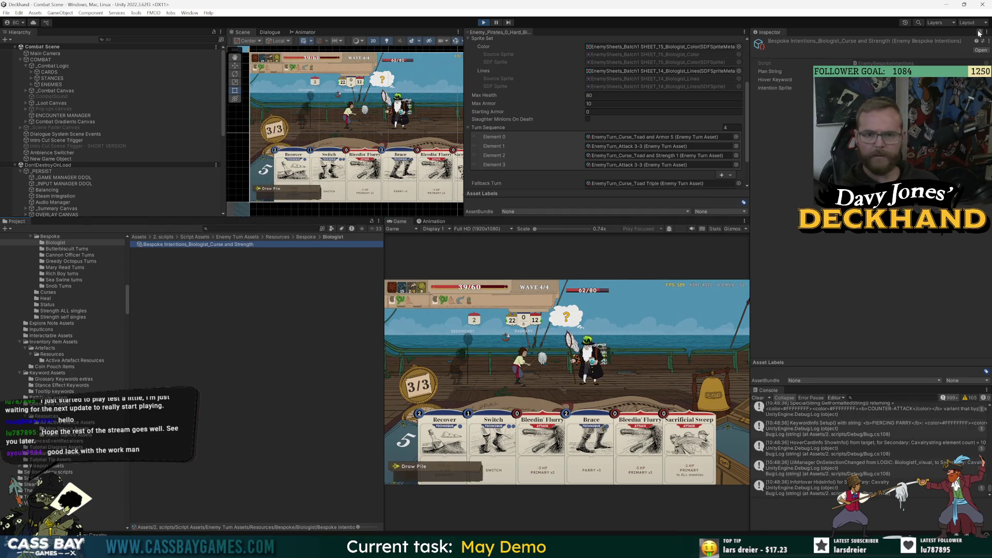
click(878, 71)
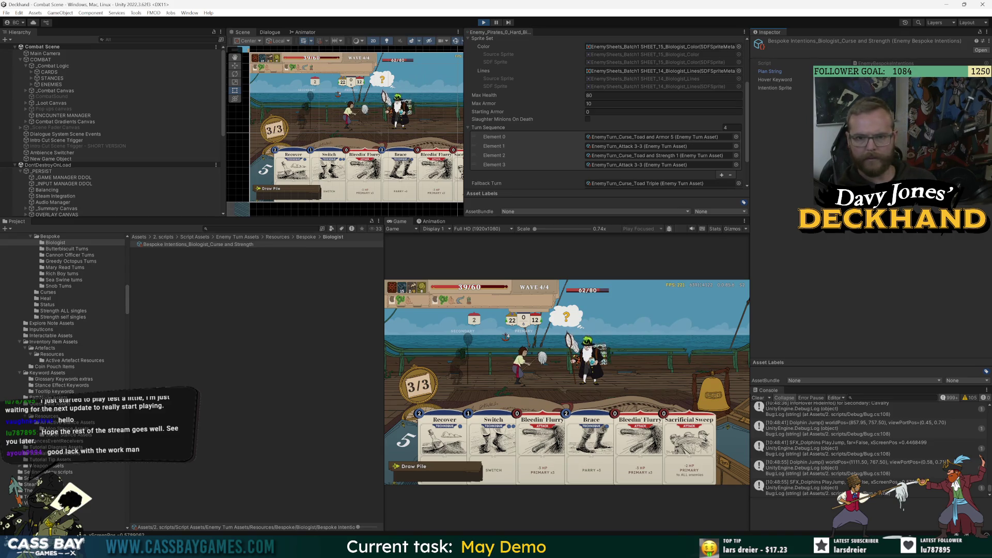
- Bring up the asset context menu in the empty Biologist folder area
right_click(224, 262)
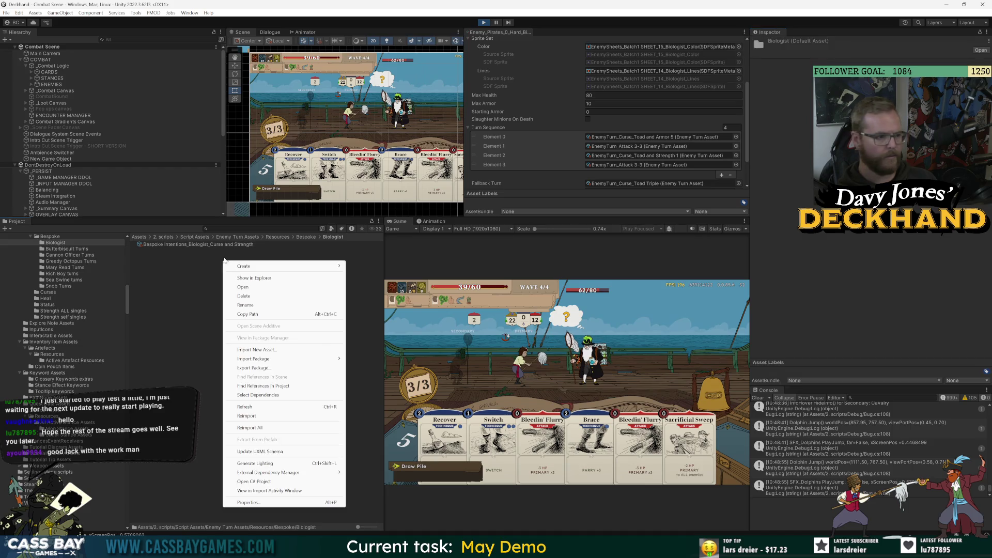
- Create a Keyword asset named Keyword_Biologist_Curse and Strength
mouse_move(331, 266)
mouse_move(395, 97)
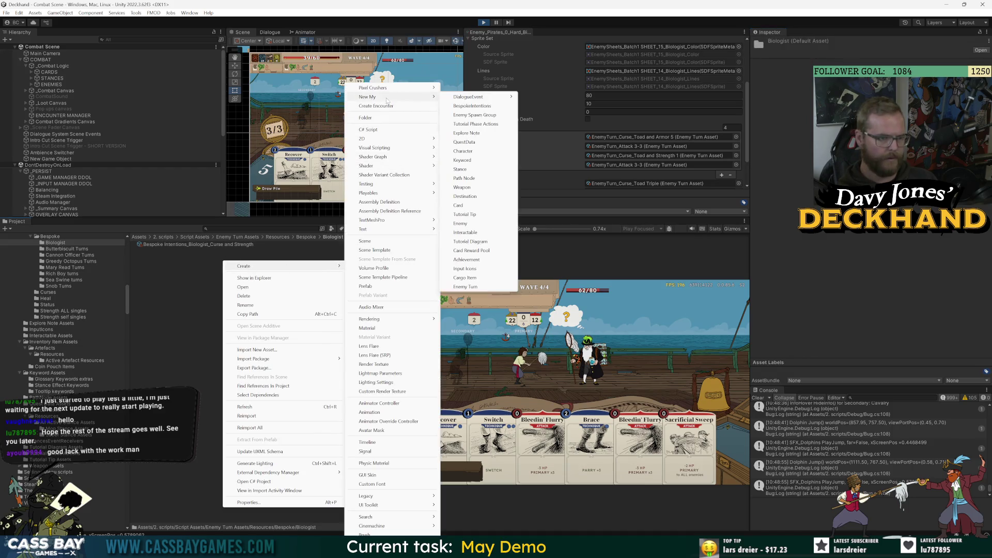
click(478, 160)
text(Keyword_Biologist_Curse and Streng)
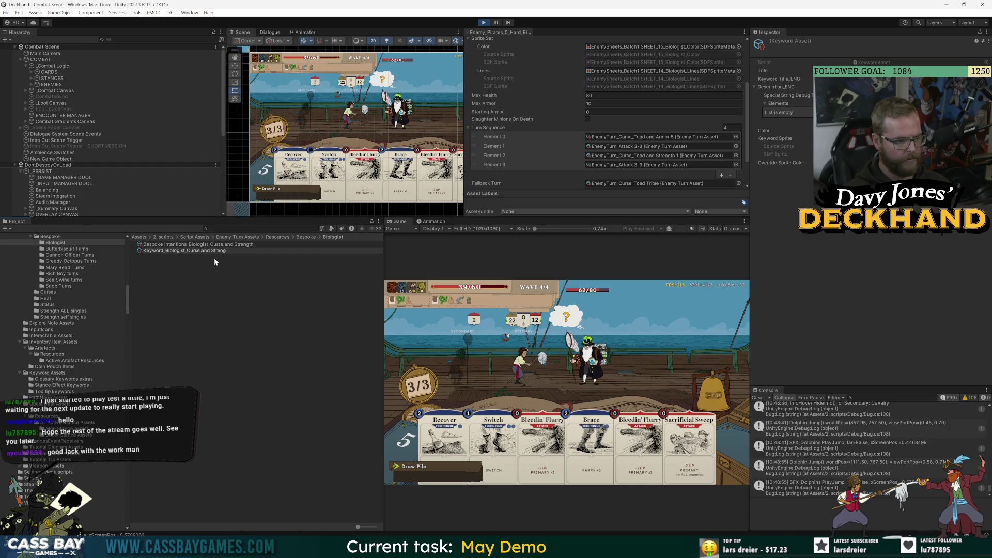
text(th)
key(Return)
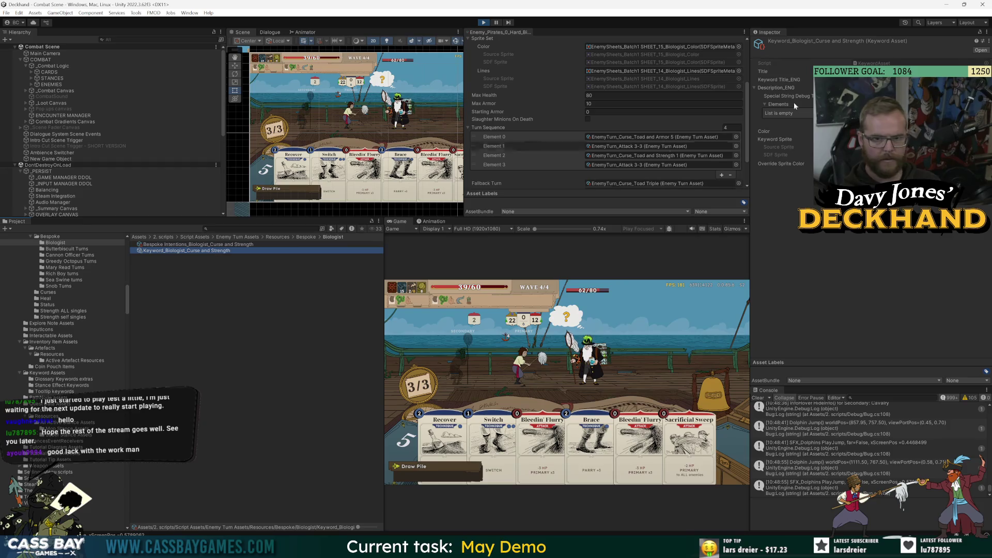
- Review the new keyword's Title and Title_ENG fields in the Inspector
click(853, 71)
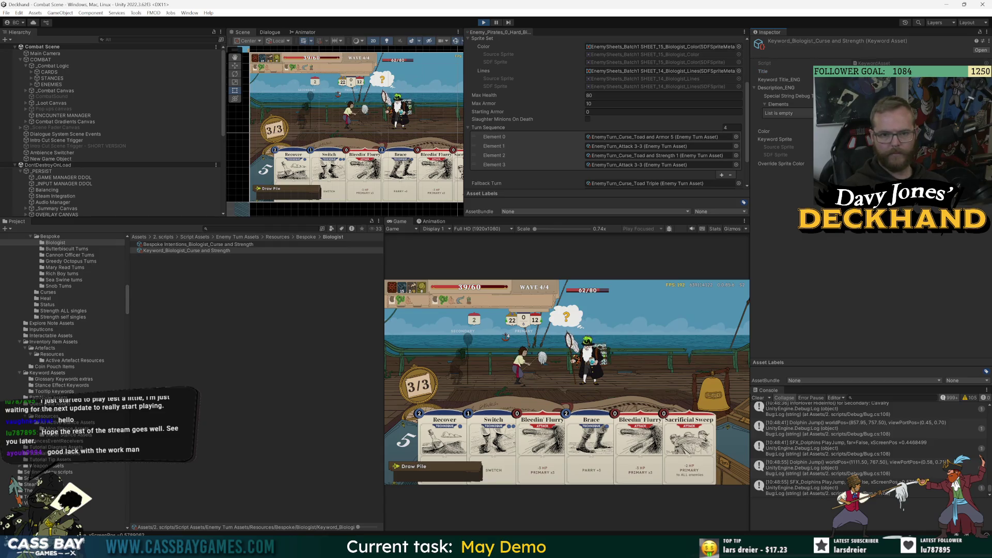
click(852, 79)
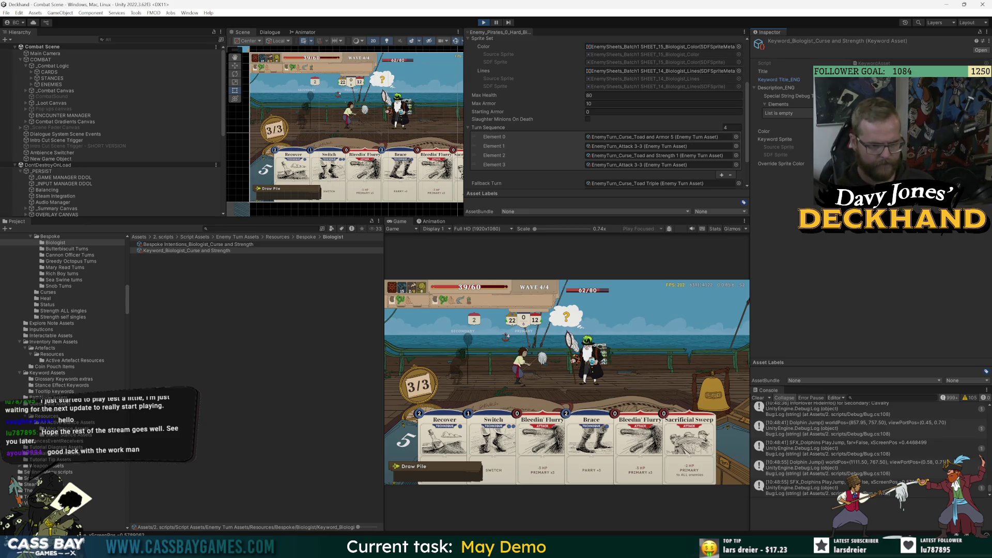
mouse_move(571, 320)
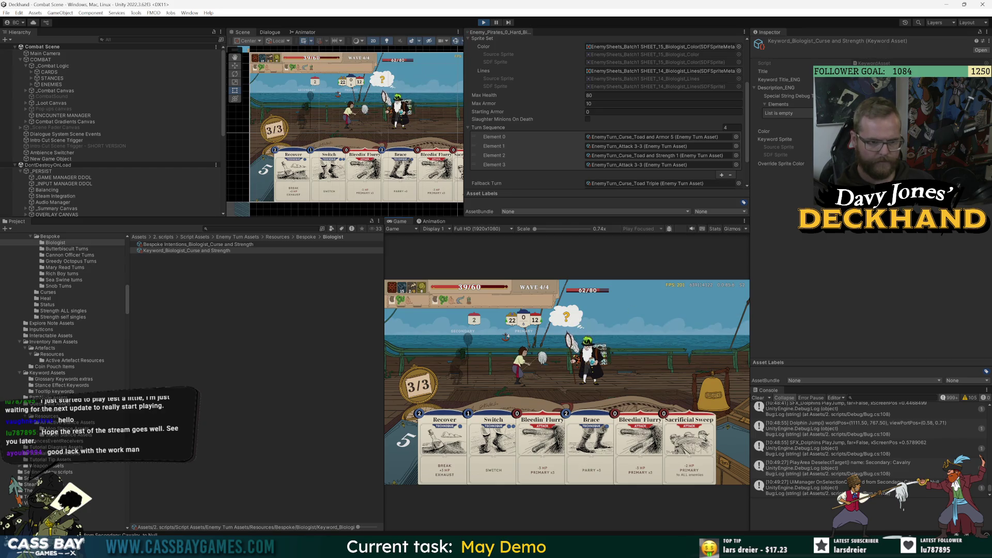
click(853, 79)
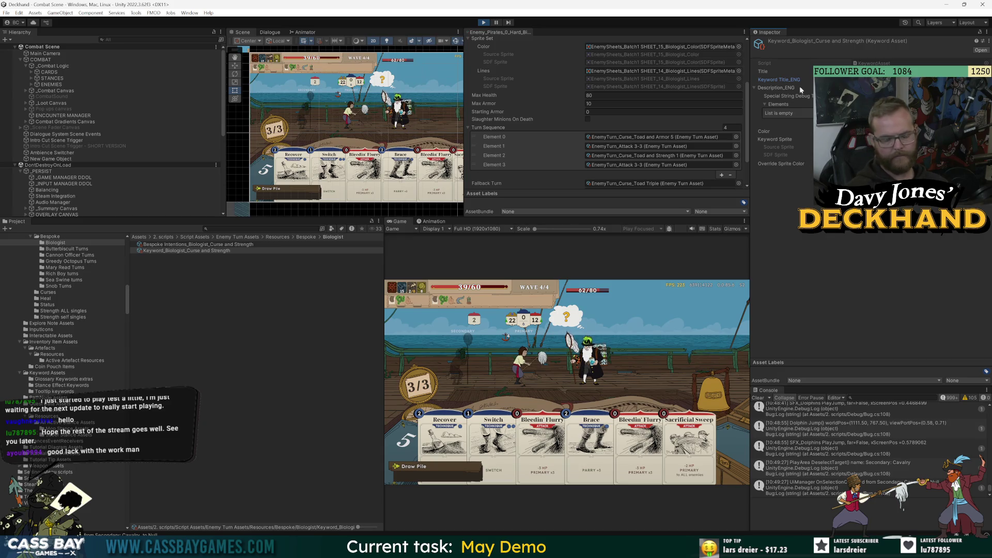
click(571, 319)
mouse_move(570, 319)
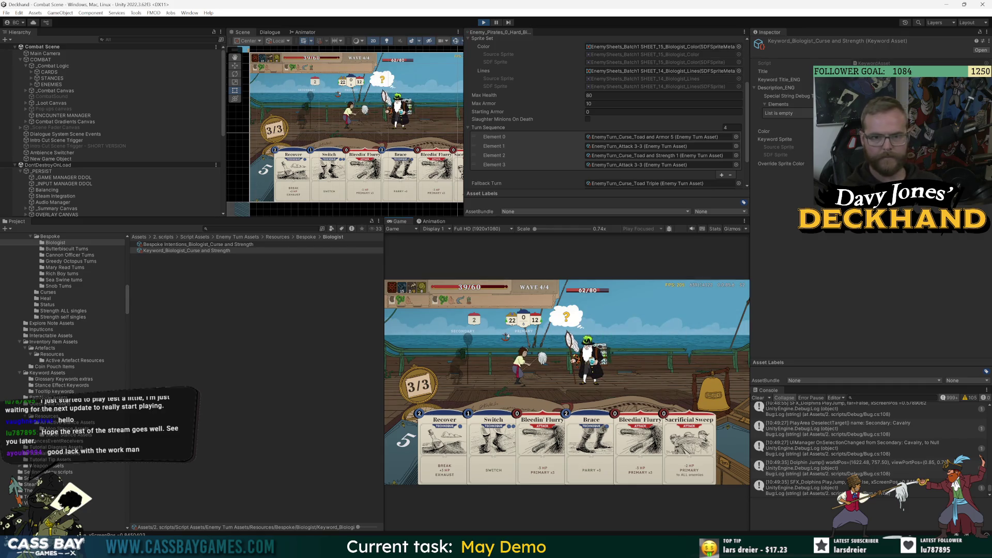
mouse_move(406, 441)
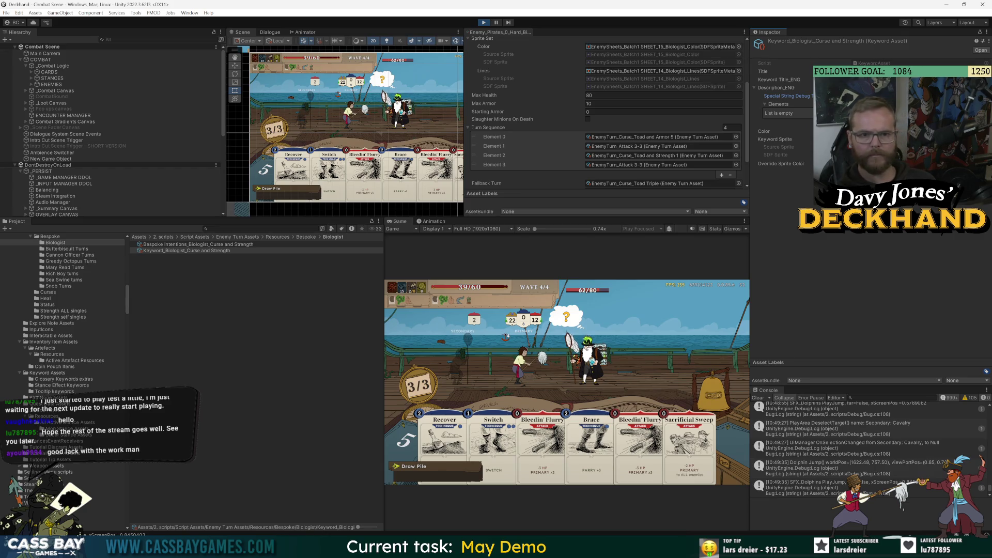
- Add a Description_ENG element whose text begins 'Plans to give'
click(973, 121)
click(879, 147)
text(Plans to give y)
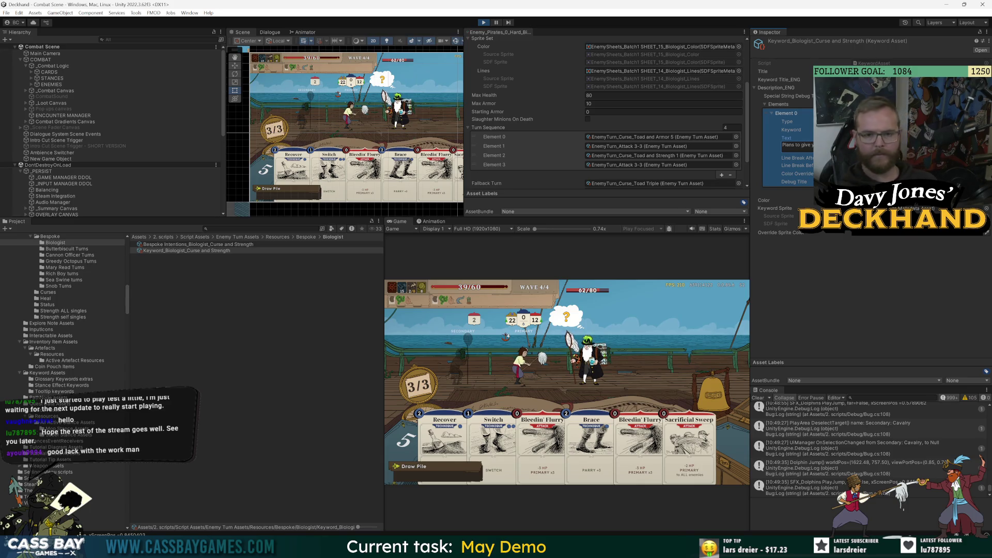
click(788, 96)
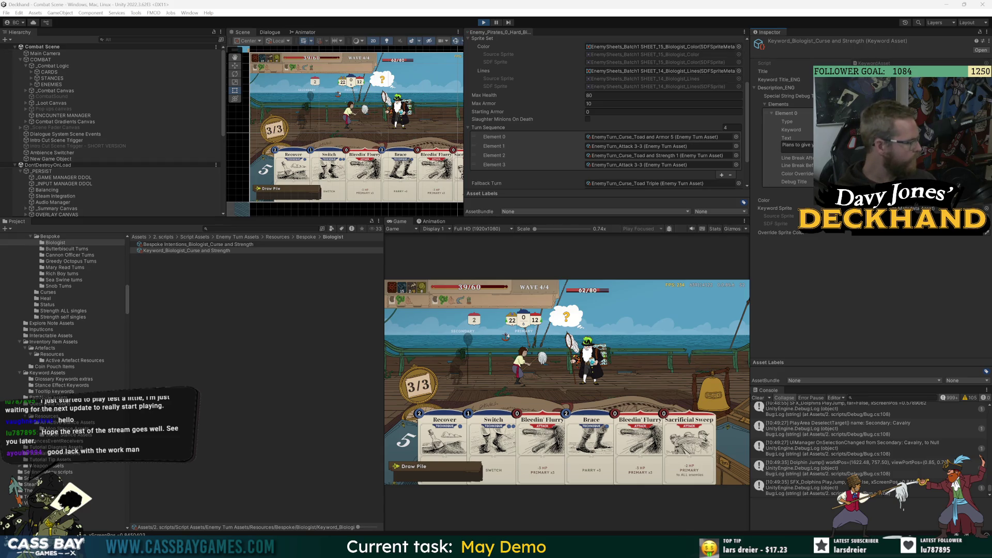
- Recheck the description entry and Title_ENG, then select the Bespoke Intentions asset
click(794, 143)
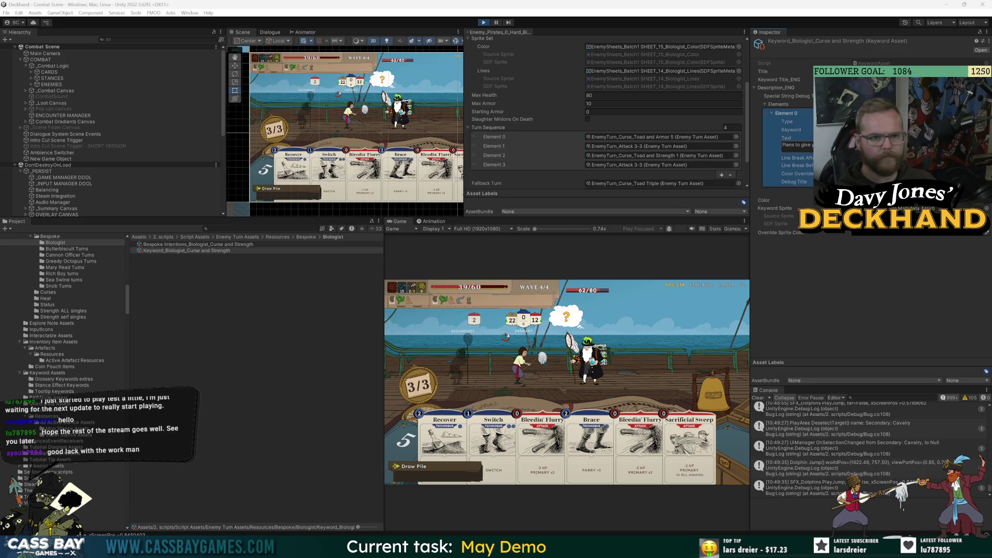
click(796, 145)
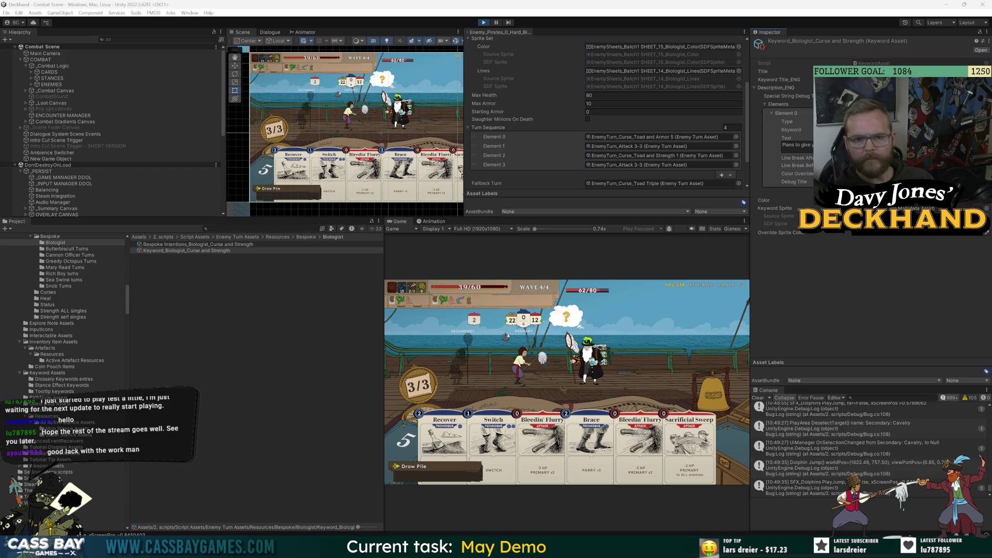
click(879, 80)
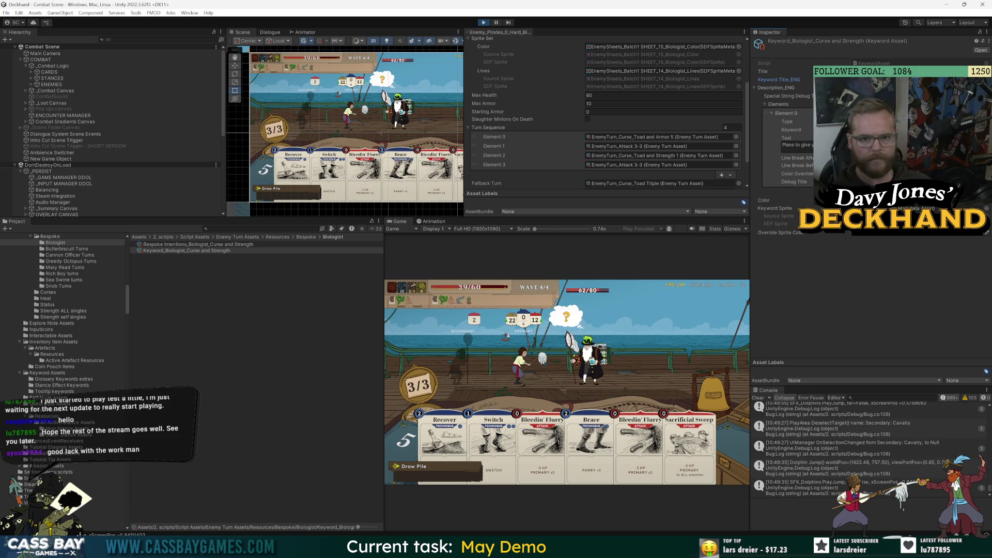
click(786, 113)
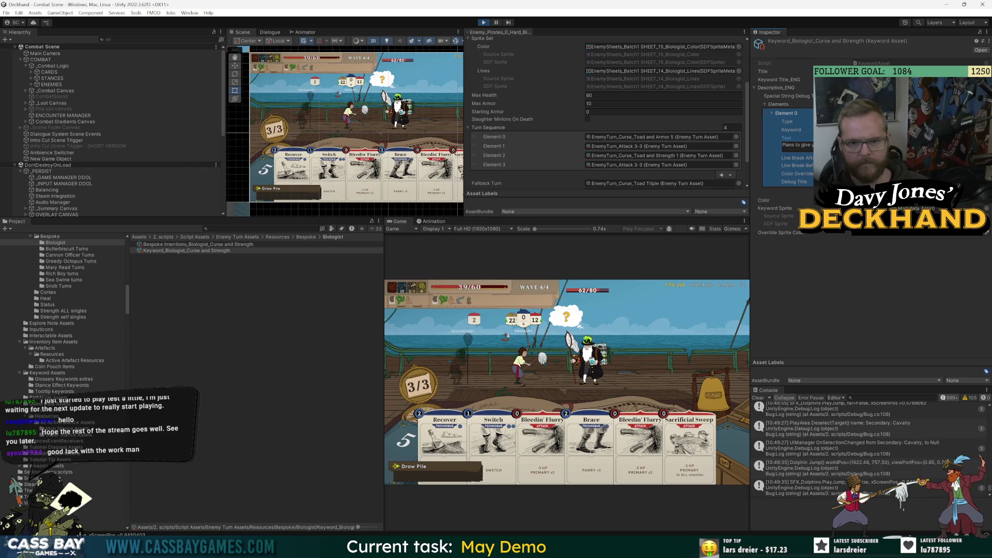
click(229, 243)
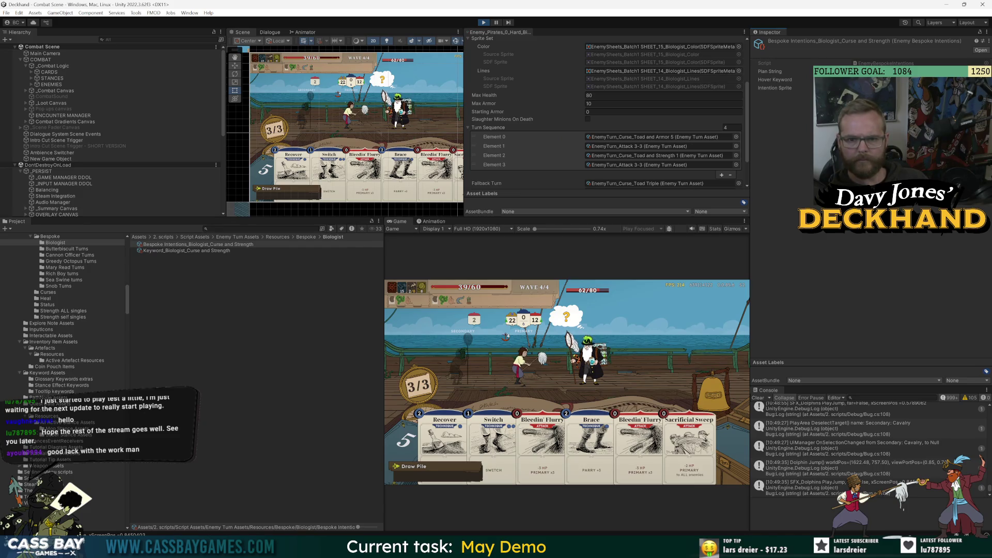
- Set Intention Sprite to TEMP Custom Intentions batch2_SHEET_Curse and Strength, found by searching 'strength curse'
click(987, 88)
text(streng)
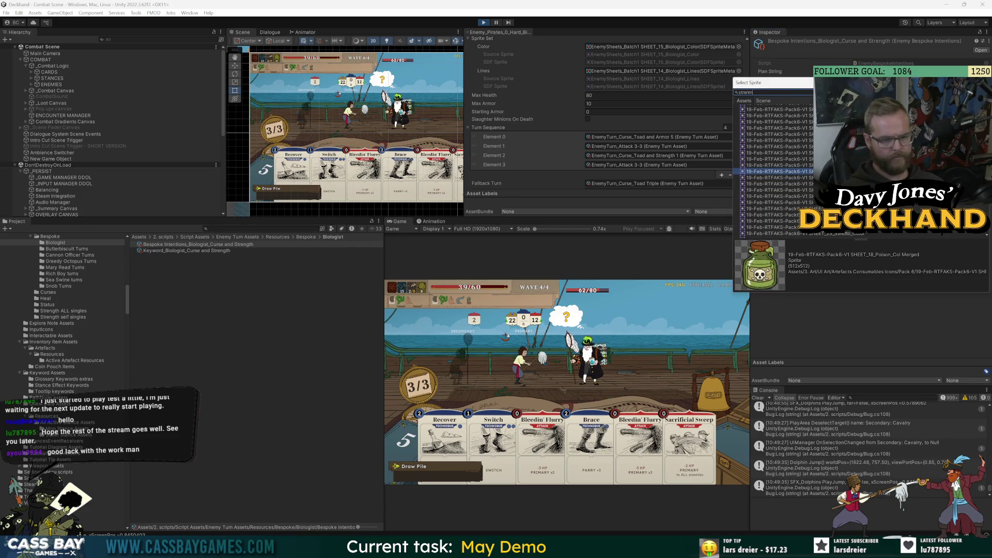
key(BackSpace)
key(BackSpace)
key(BackSpace)
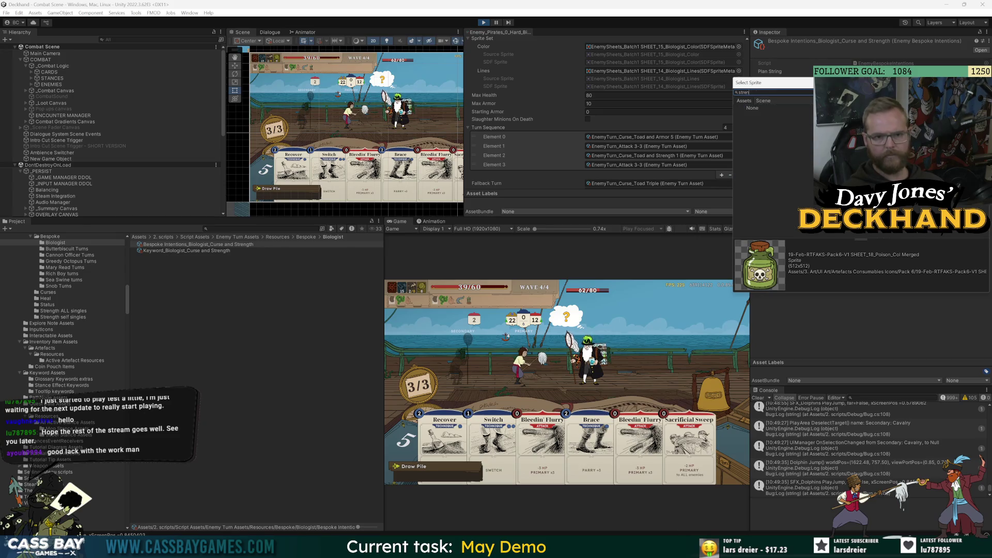
text(gth)
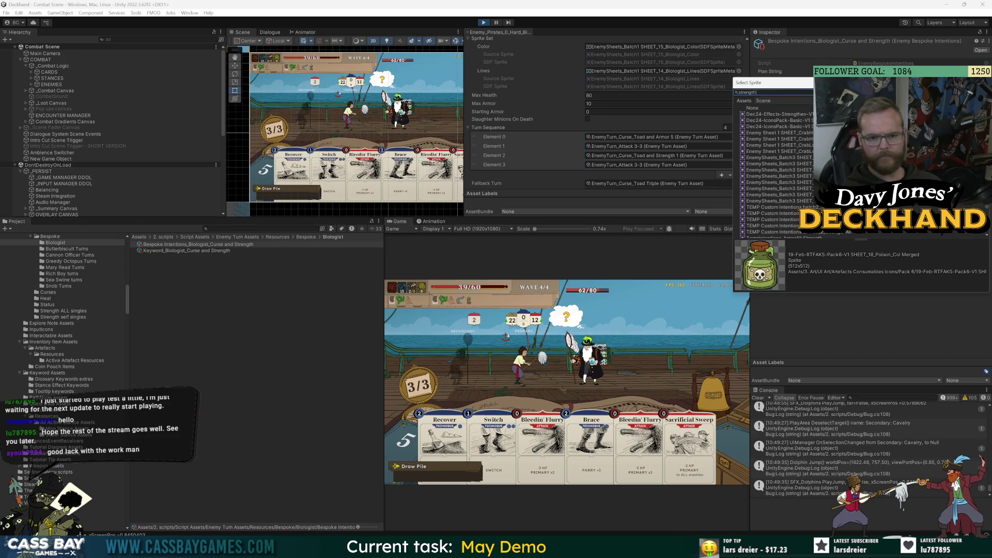
text( curse)
click(778, 114)
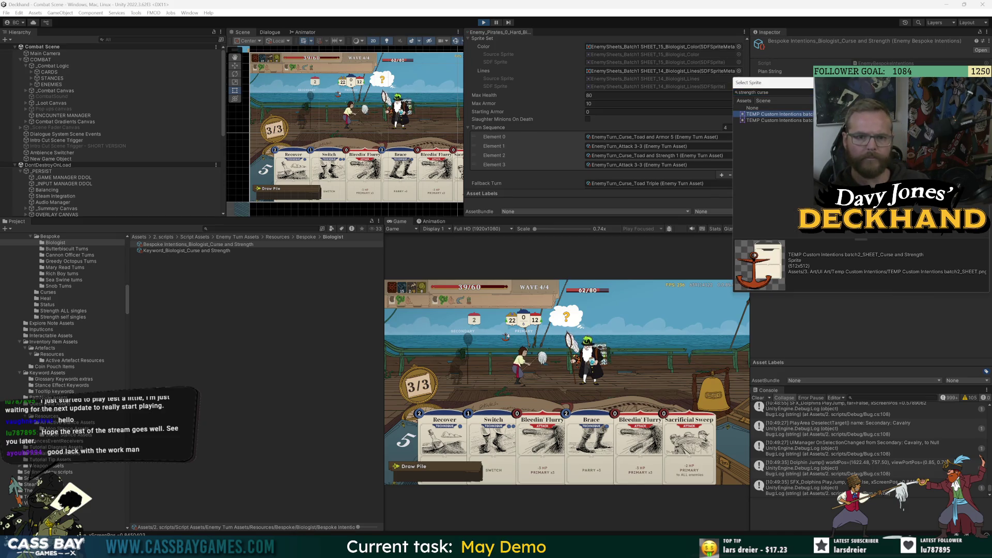
key(Return)
click(200, 360)
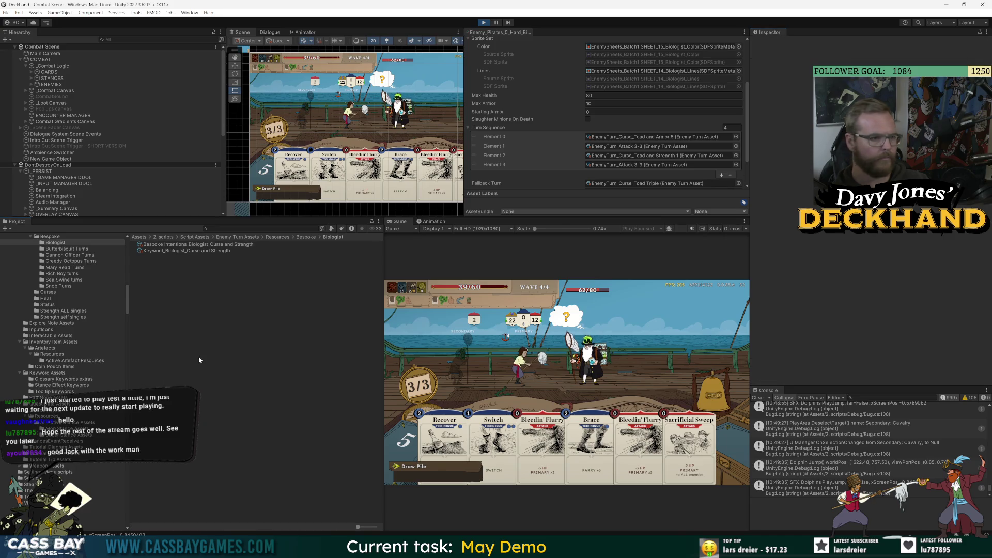